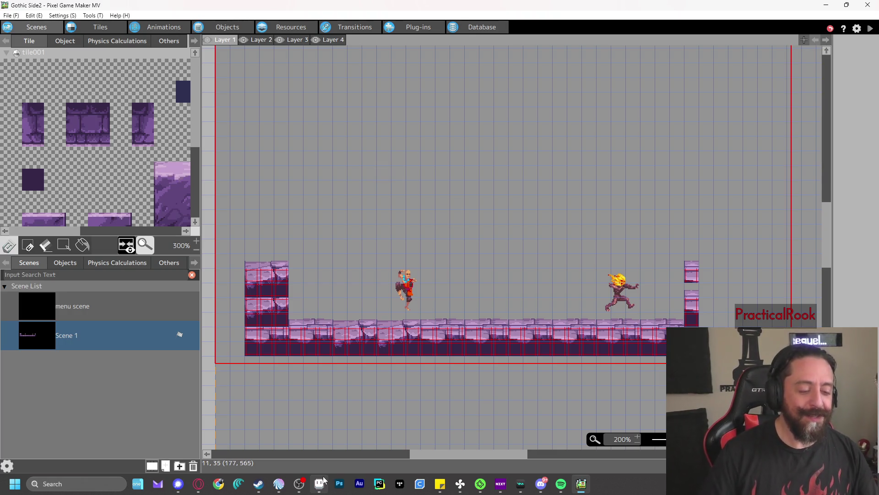
# - Switch from Pixel Game Maker MV's Gothic Side2 scene editor over to Aseprite's Home screen
pyautogui.moveTo(325, 480)
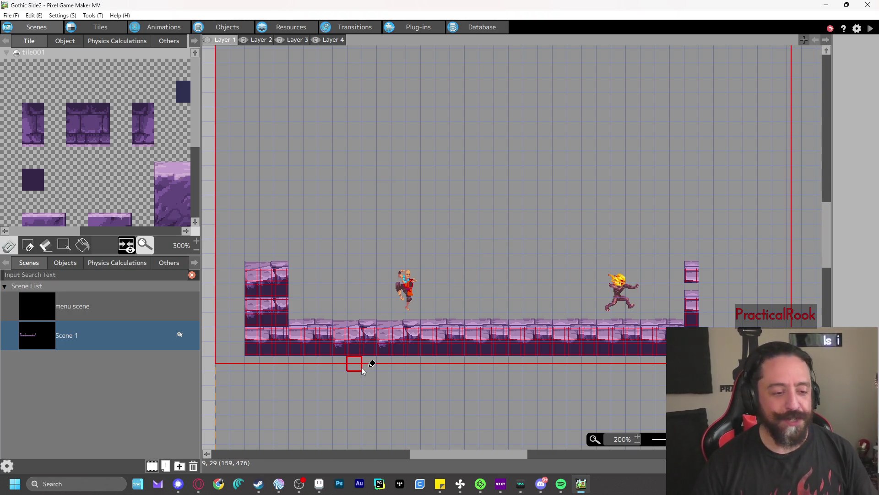
pyautogui.click(319, 483)
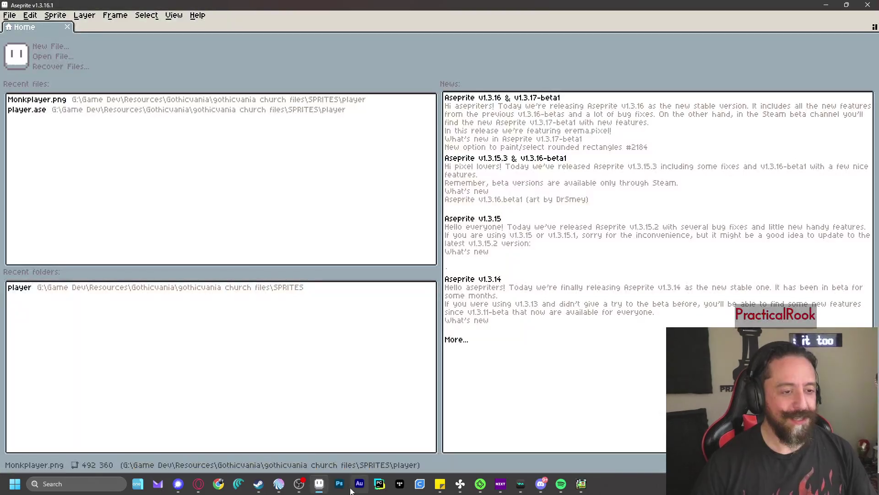
# - Open Aseprite's New Sprite dialog at 32x32 RGBA, then return to the Pixel Game Maker MV project
pyautogui.click(14, 17)
pyautogui.click(26, 30)
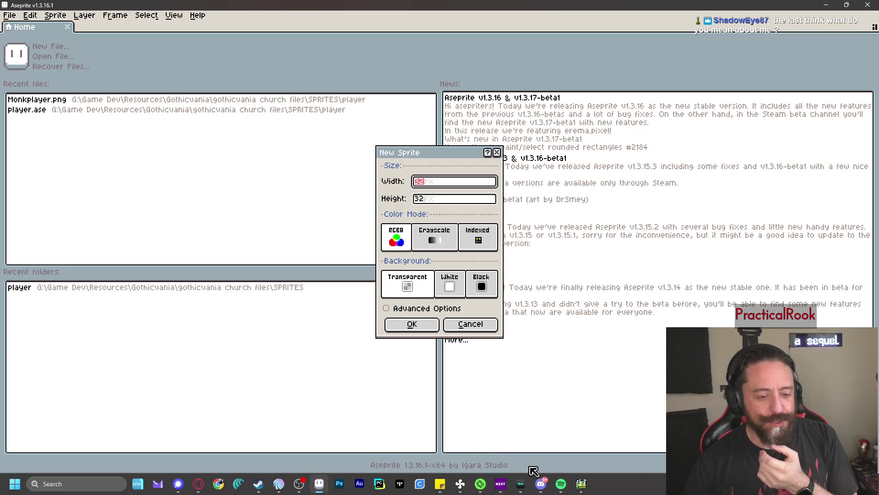
pyautogui.moveTo(589, 486)
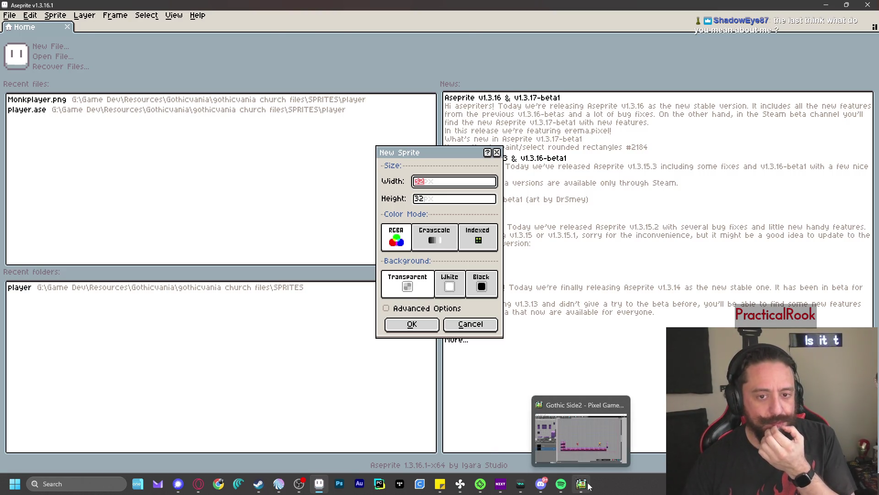
pyautogui.click(589, 486)
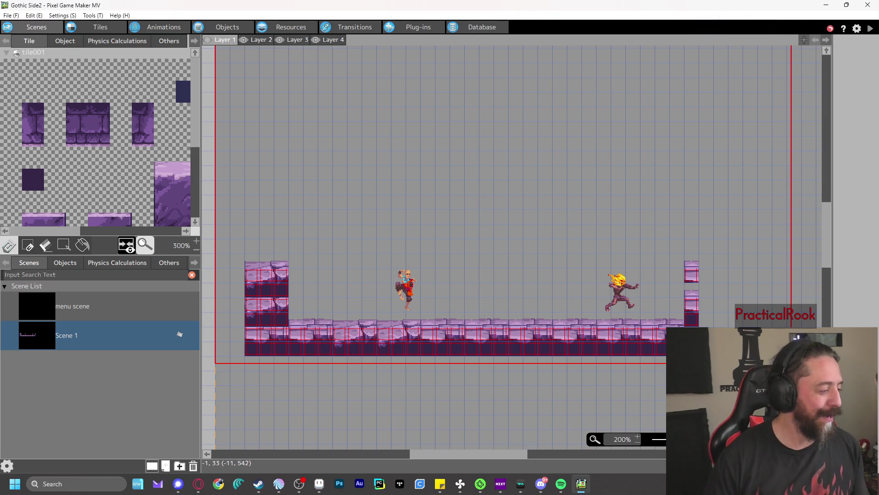
# - Toggle between Aseprite and Pixel Game Maker MV, then show the Resources Images list with font6x10 previewed
pyautogui.hotkey('alt', 'Tab')
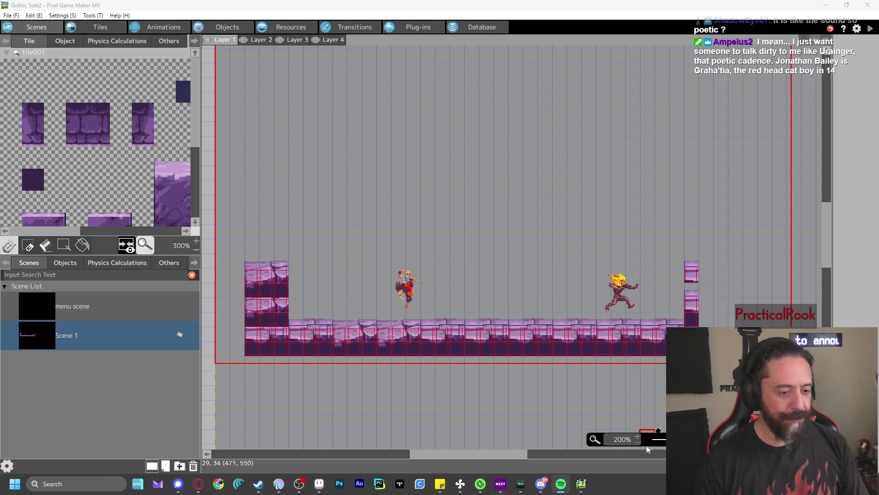
pyautogui.moveTo(319, 489)
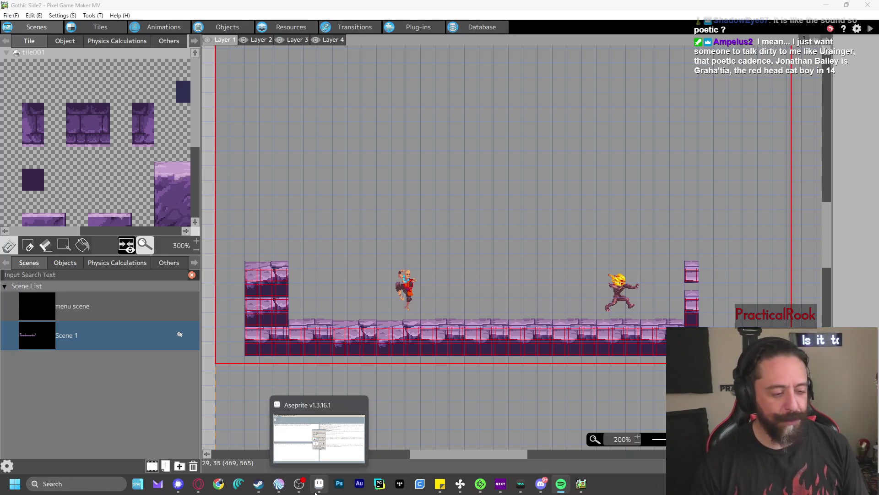
pyautogui.click(316, 489)
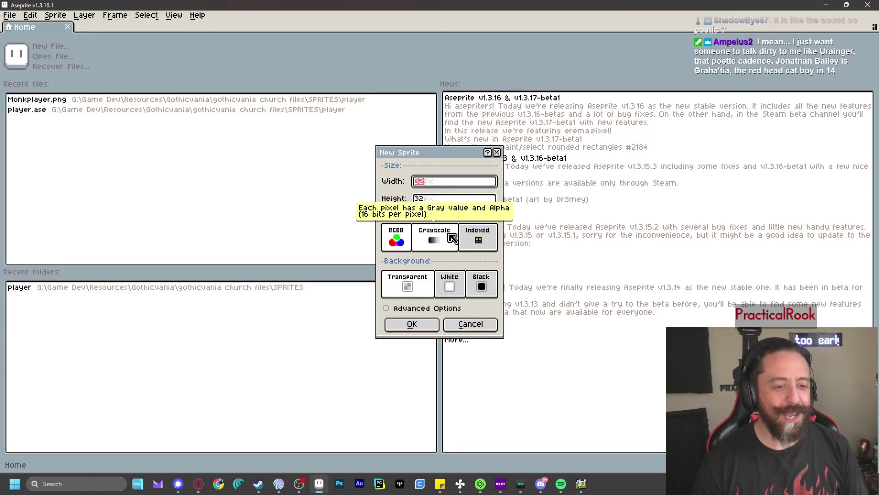
pyautogui.click(581, 483)
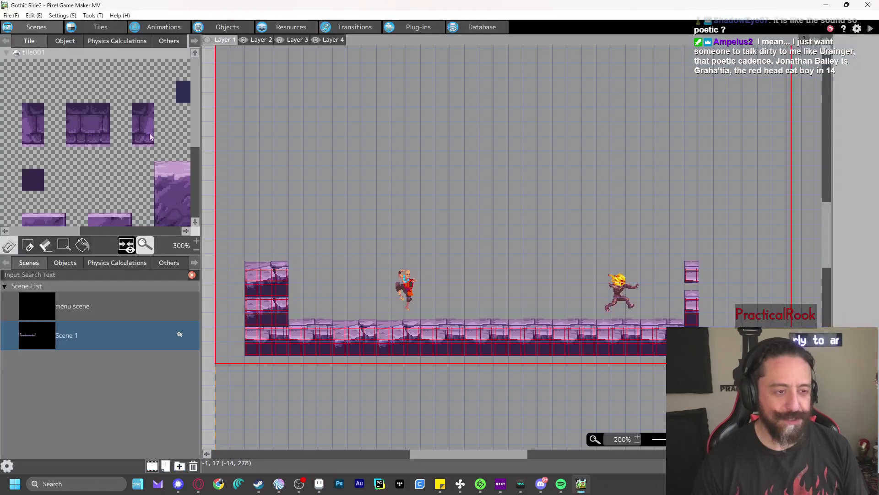
pyautogui.click(298, 30)
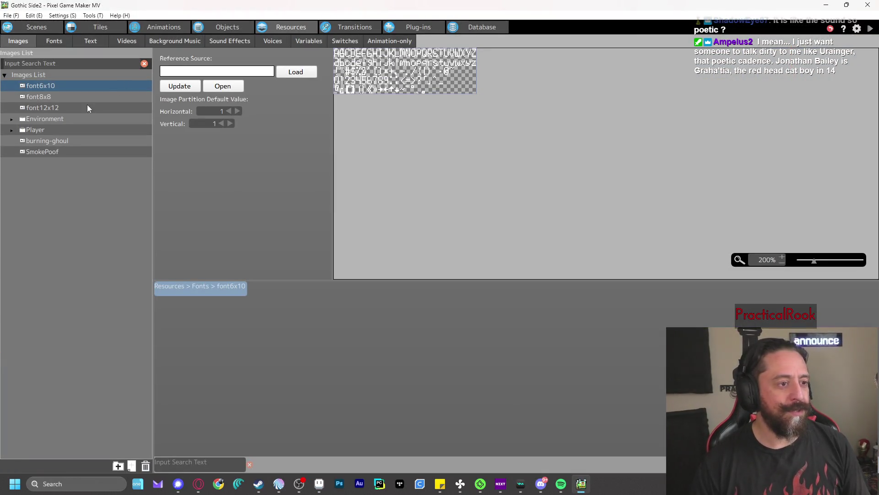
# - View the Monkplayer sprite sheet from the Player image folder, then bring Aseprite forward
pyautogui.click(12, 130)
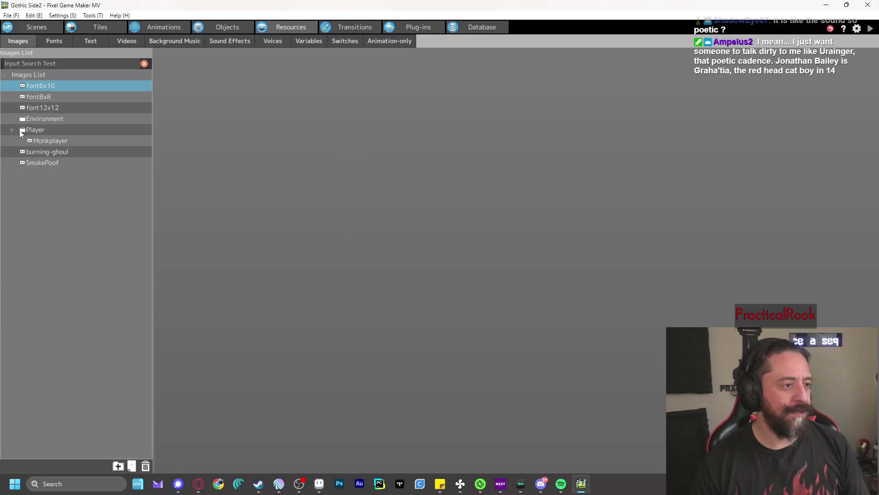
pyautogui.click(50, 140)
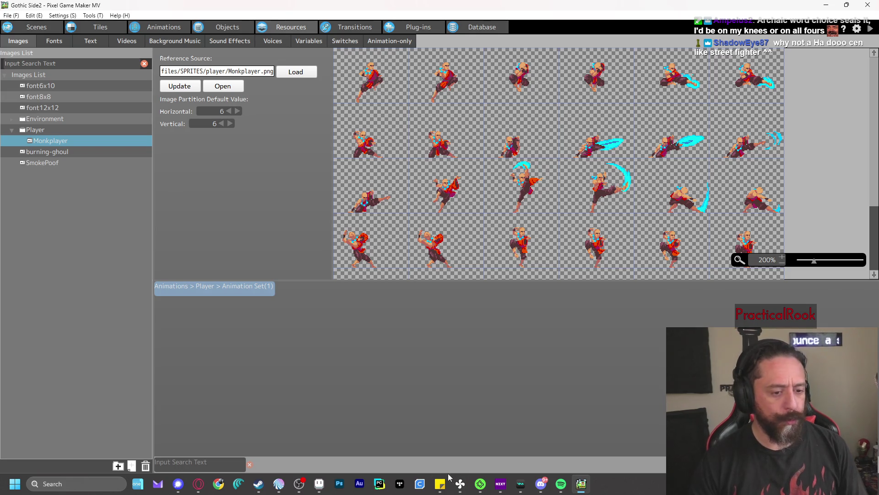
pyautogui.click(314, 491)
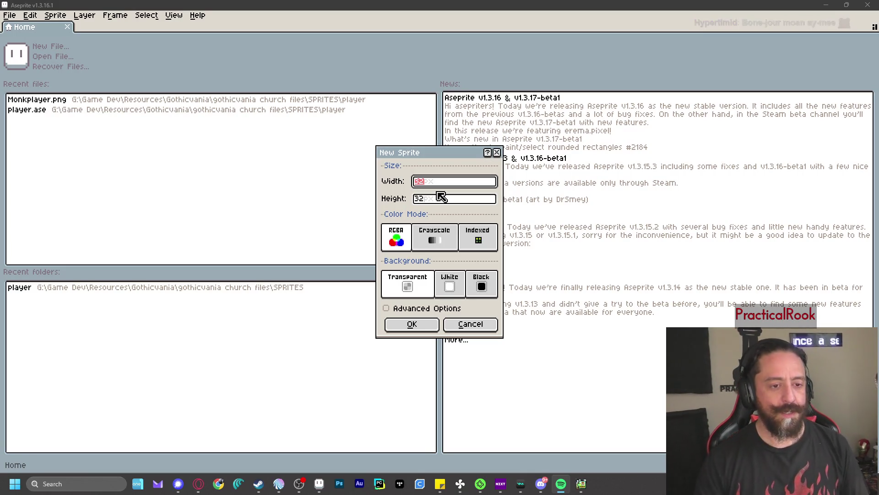
# - Cancel the New Sprite dialog, open Monkplayer.png from recent files, test and undo a pencil line, then close it
pyautogui.click(471, 324)
pyautogui.click(111, 100)
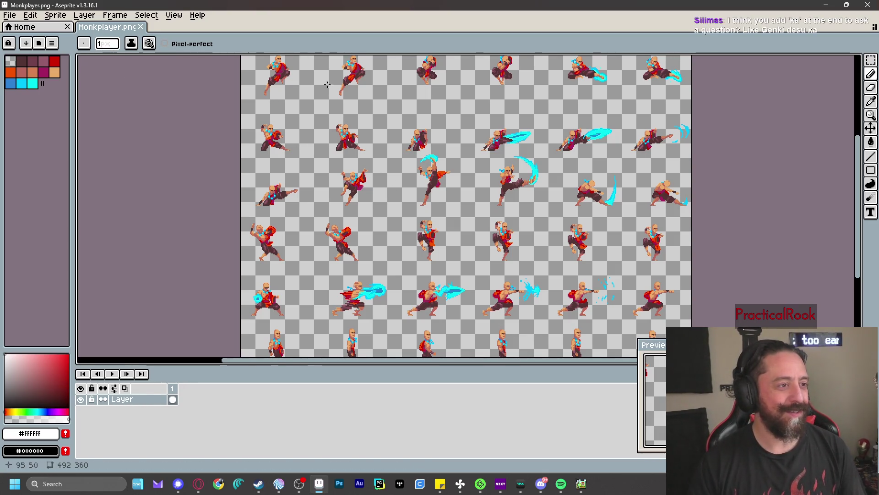
pyautogui.moveTo(266, 56); pyautogui.dragTo(266, 79)
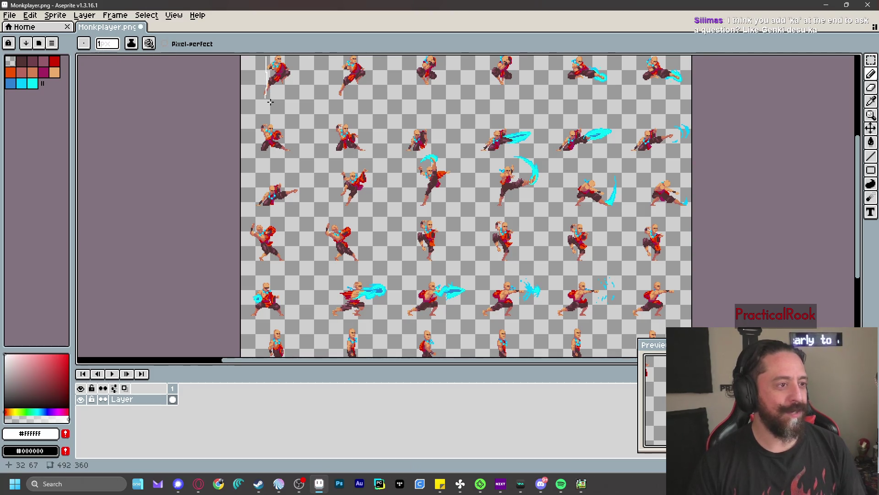
pyautogui.hotkey('ctrl', 'z')
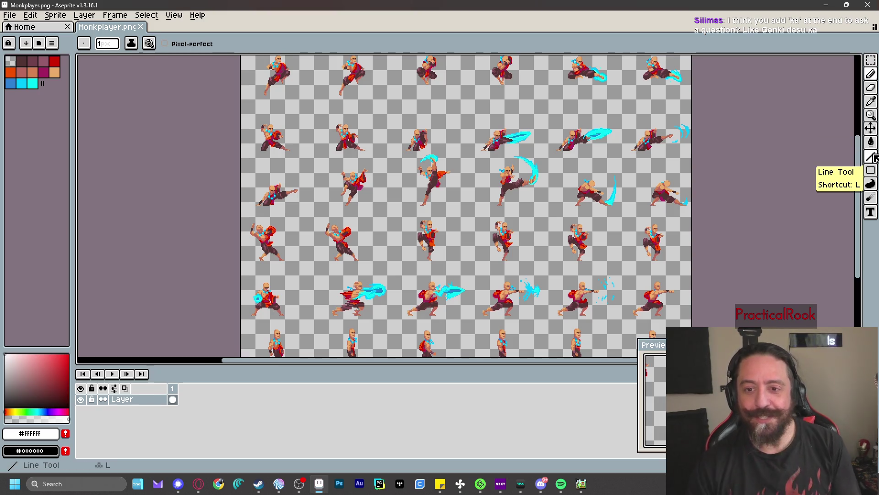
pyautogui.click(141, 27)
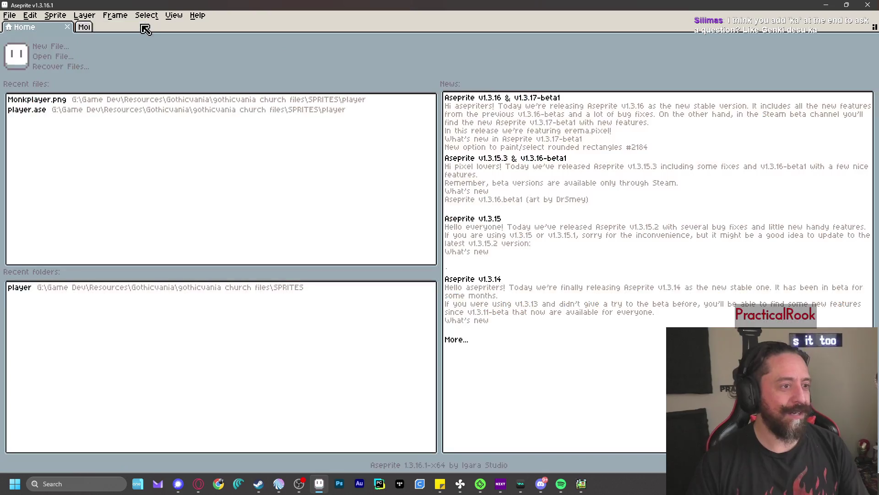
# - Create a blank 128x128 transparent sprite, Sprite-0001, and make red the foreground colour
pyautogui.click(10, 17)
pyautogui.click(19, 29)
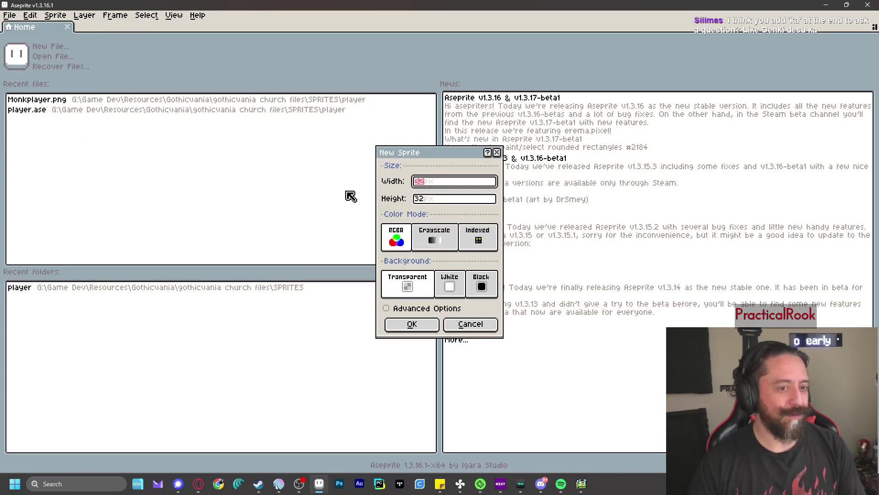
pyautogui.write('128')
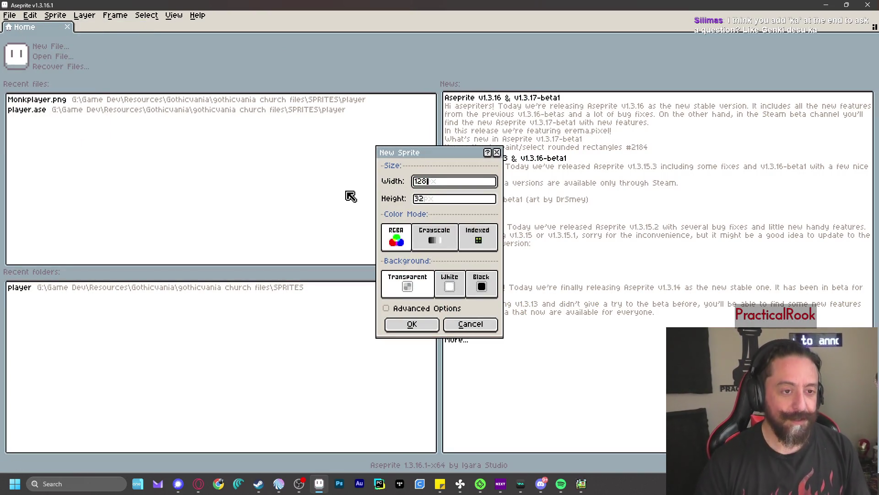
pyautogui.press('Tab')
pyautogui.write('12')
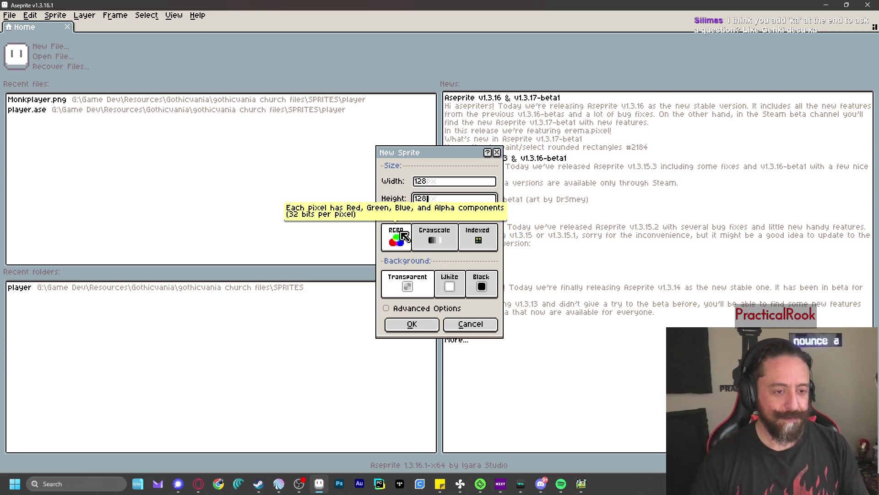
pyautogui.click(412, 325)
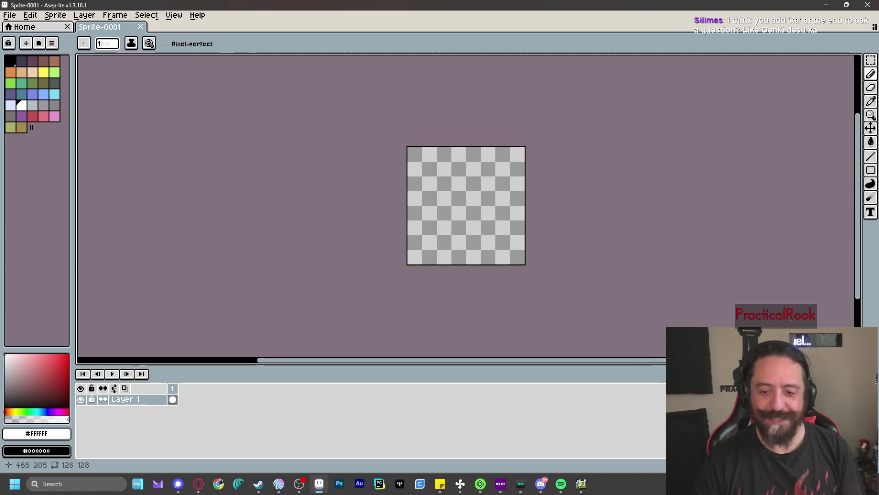
pyautogui.scroll(5, 508, 206)
pyautogui.scroll(-3, 508, 207)
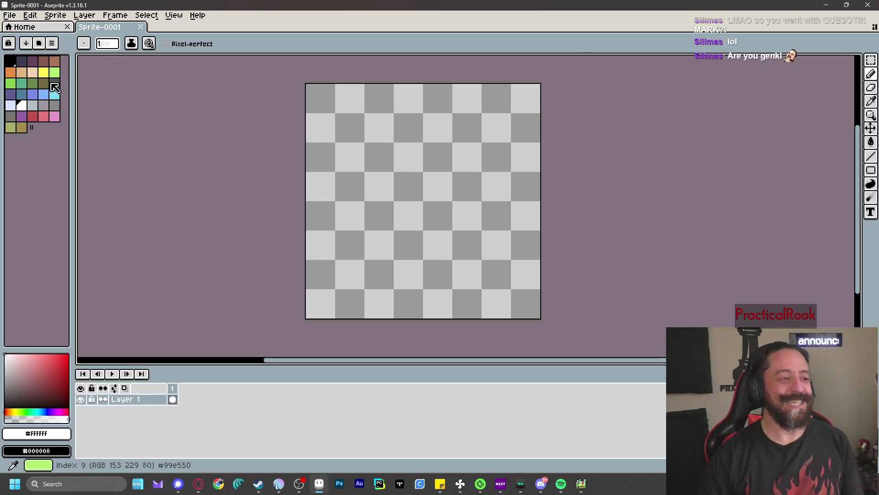
pyautogui.click(33, 116)
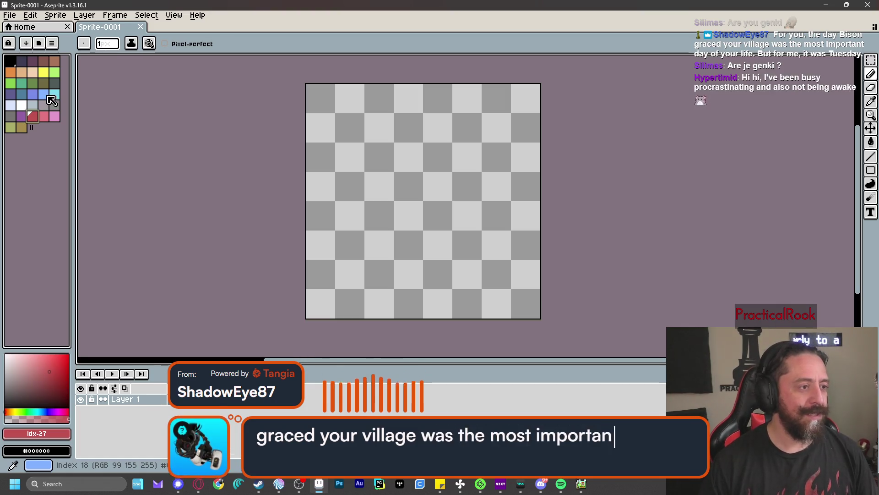
pyautogui.click(10, 15)
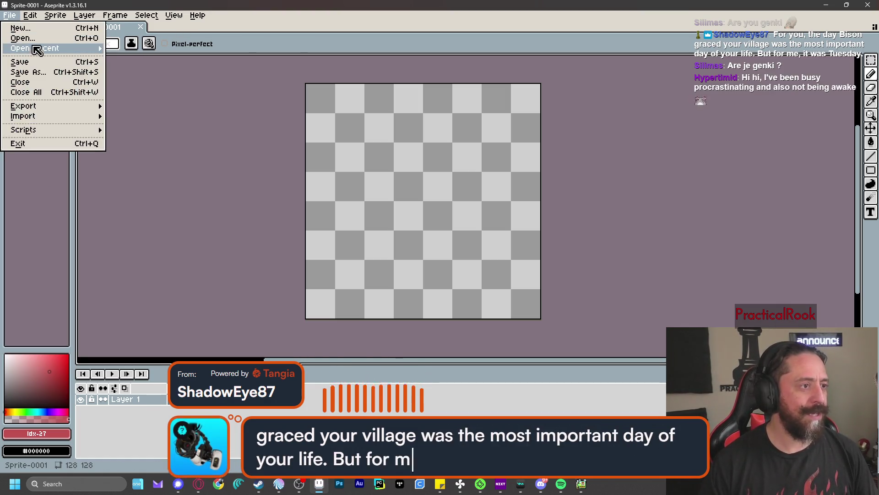
# - Reopen Monkplayer.png and sample cyan #00FFF0 from the punch arc for drawing on Sprite-0001
pyautogui.moveTo(59, 49)
pyautogui.click(180, 63)
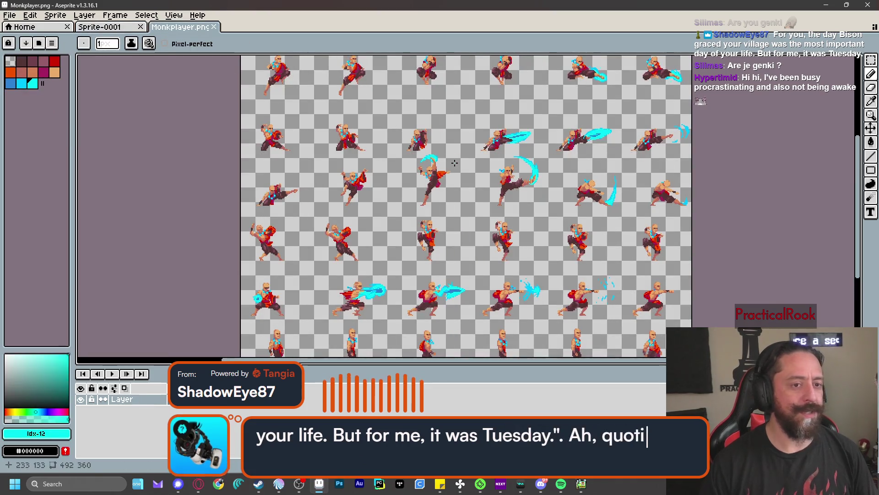
pyautogui.scroll(3, 444, 170)
pyautogui.press('i')
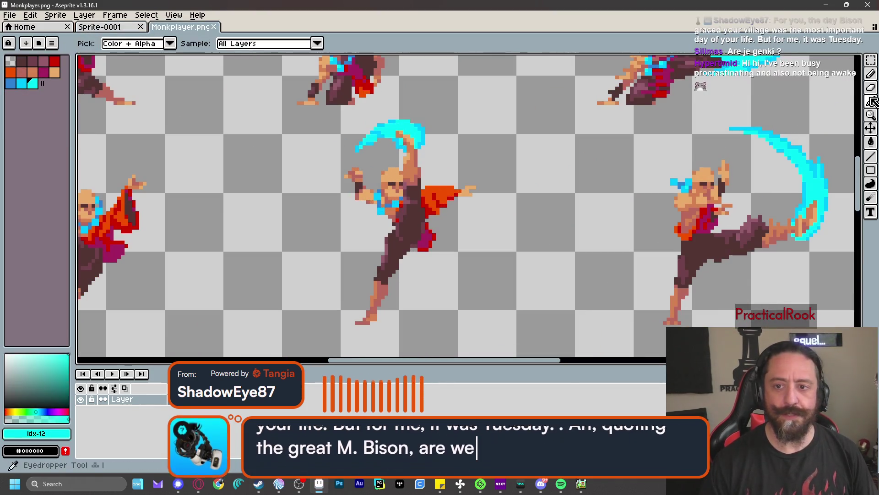
pyautogui.click(408, 124)
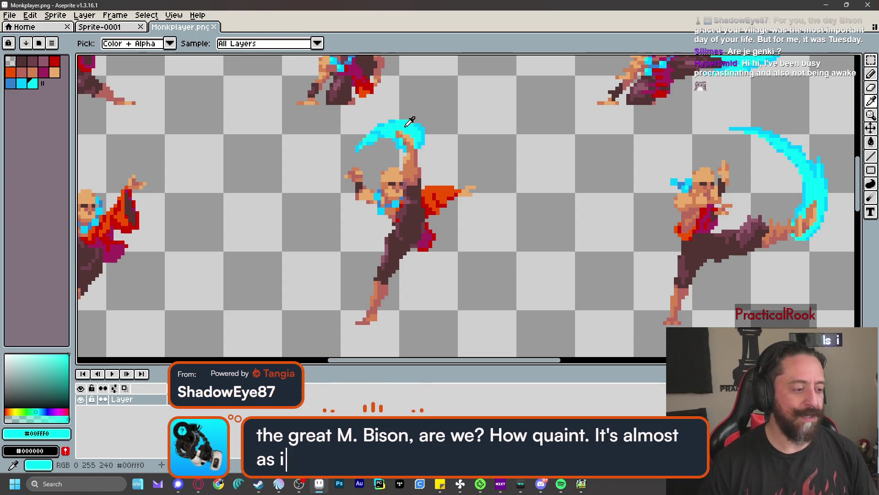
pyautogui.click(118, 29)
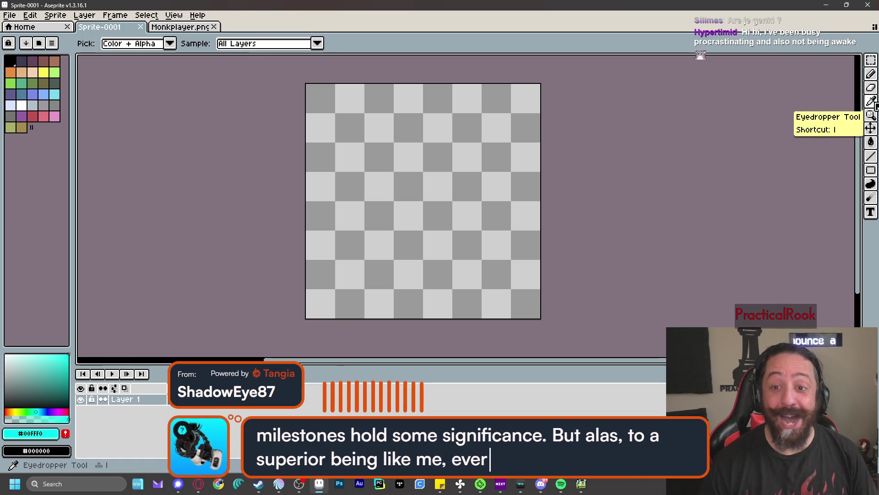
pyautogui.click(873, 76)
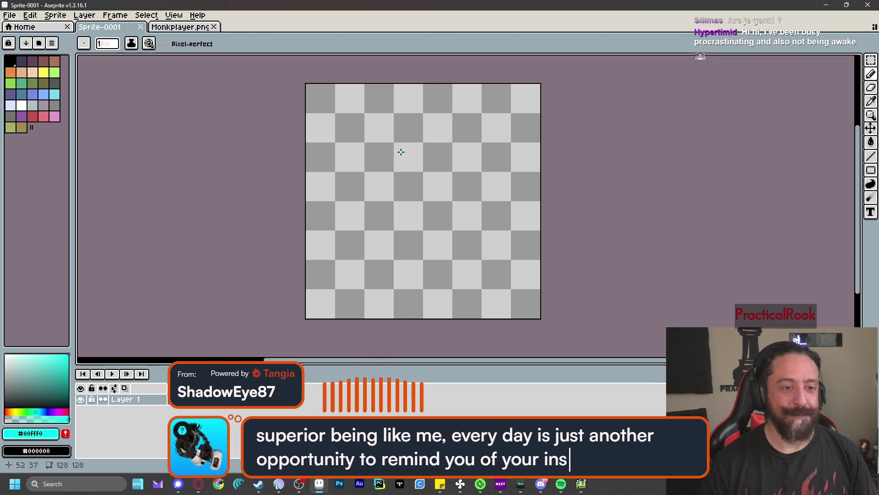
# - Draw a thin cyan crescent arc vertically across the middle of the Sprite-0001 canvas
pyautogui.moveTo(385, 136)
pyautogui.mouseDown()
pyautogui.moveTo(407, 167)
pyautogui.moveTo(387, 260)
pyautogui.mouseUp()
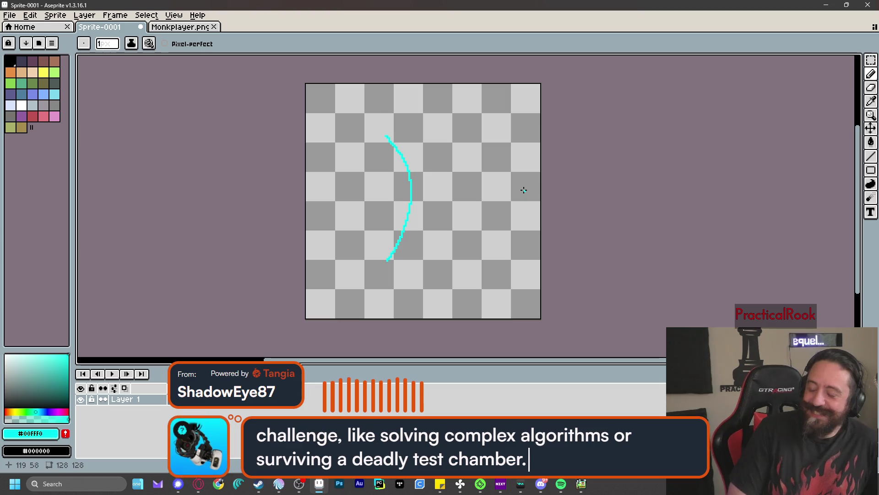
# - Sample cyan #00B9FF from the monk's kick swoosh and pick the Pencil on Sprite-0001
pyautogui.click(180, 28)
pyautogui.click(872, 103)
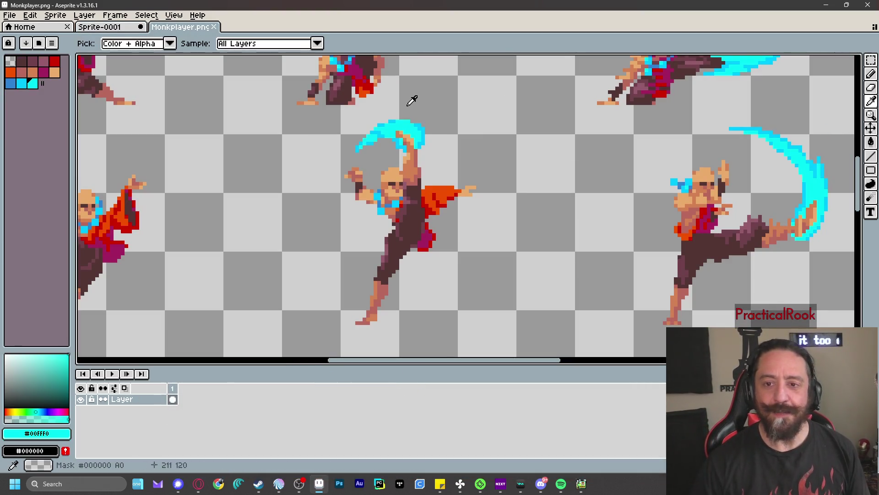
pyautogui.click(426, 122)
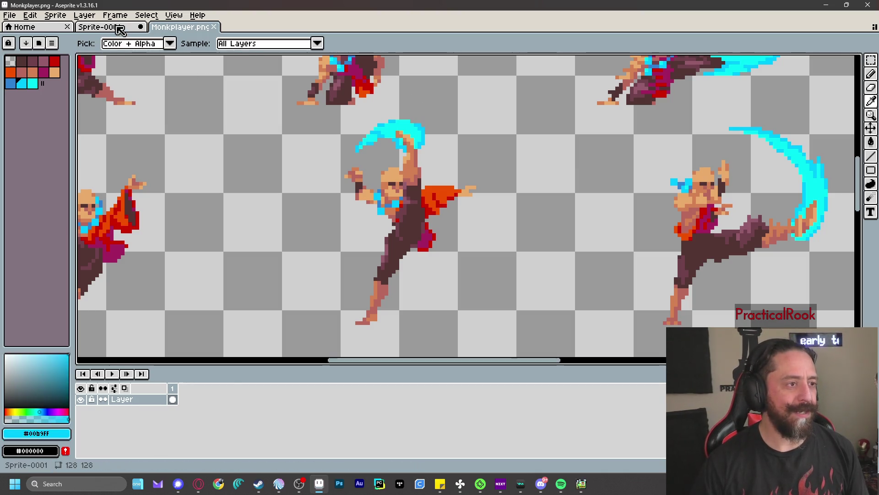
pyautogui.click(117, 27)
pyautogui.click(871, 74)
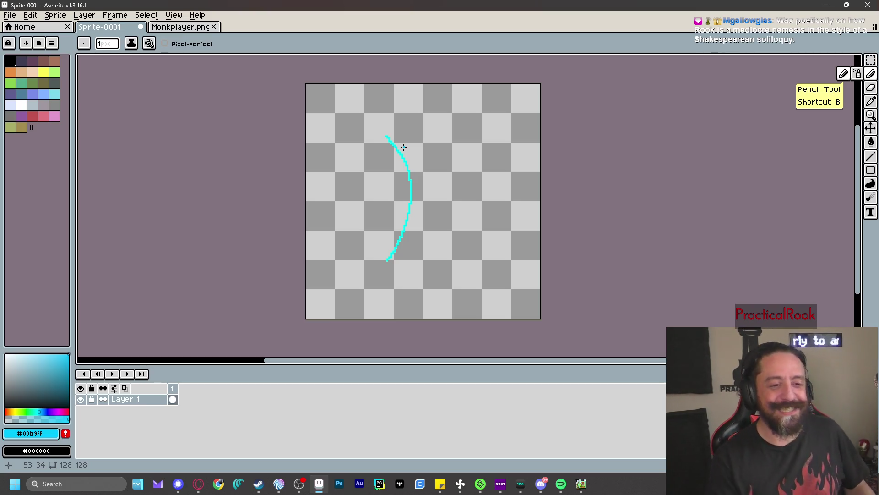
# - Test and undo a cyan pixel, then bring the Monkplayer.png sheet back up for reference
pyautogui.click(331, 257)
pyautogui.hotkey('ctrl', 'z')
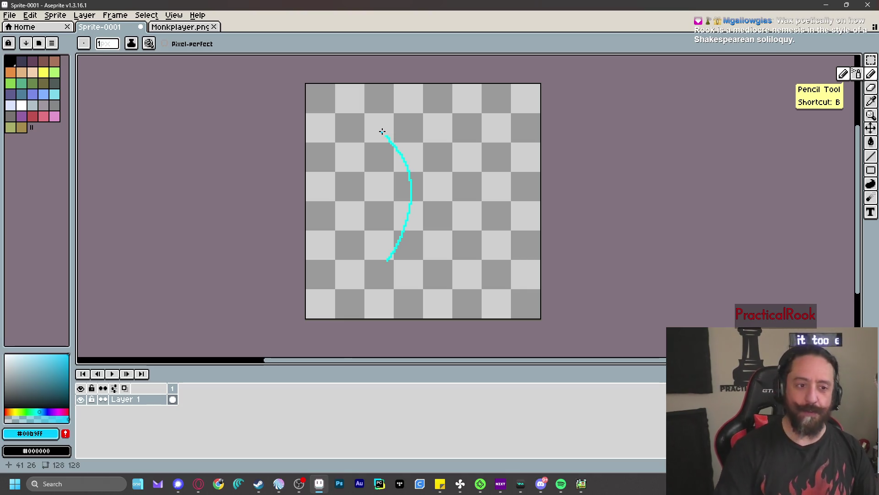
pyautogui.click(189, 27)
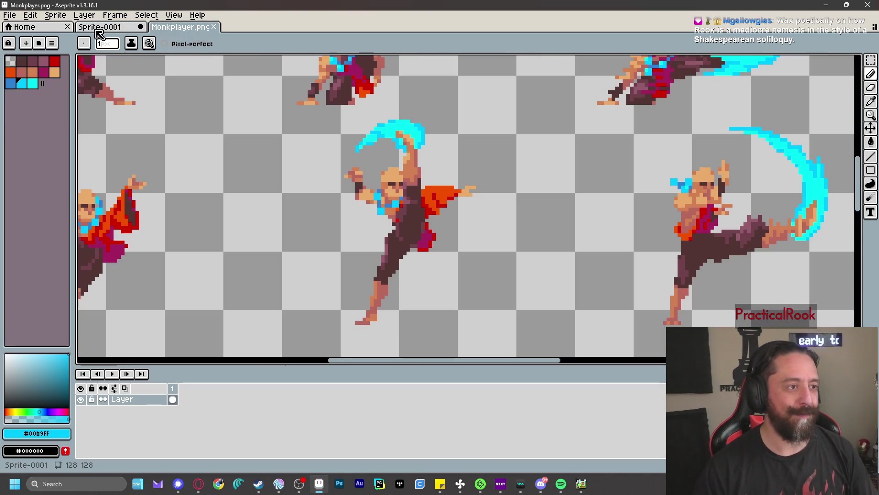
# - Zoom out on Monkplayer.png and return to the Sprite-0001 canvas with its cyan arc
pyautogui.scroll(-1, 803, 137)
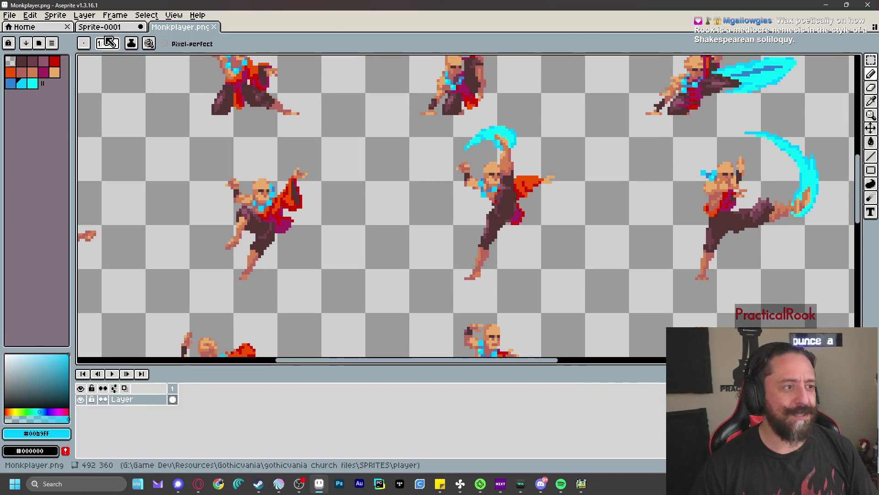
pyautogui.click(118, 30)
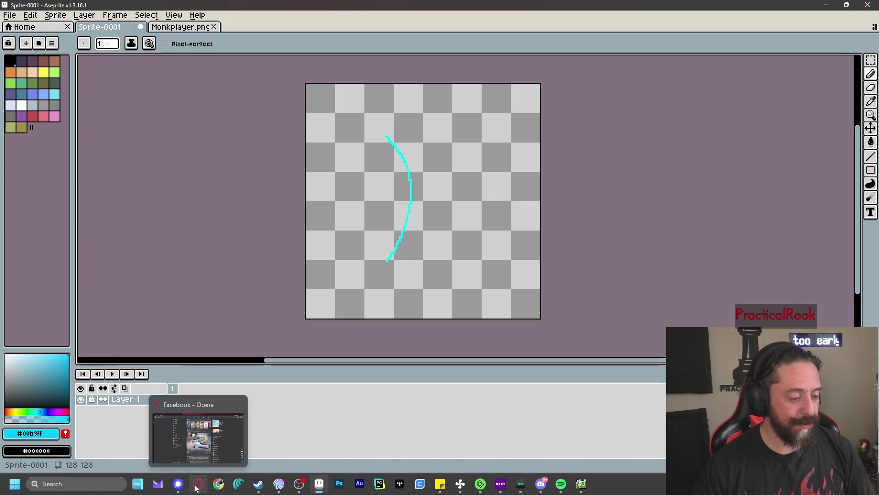
pyautogui.click(219, 483)
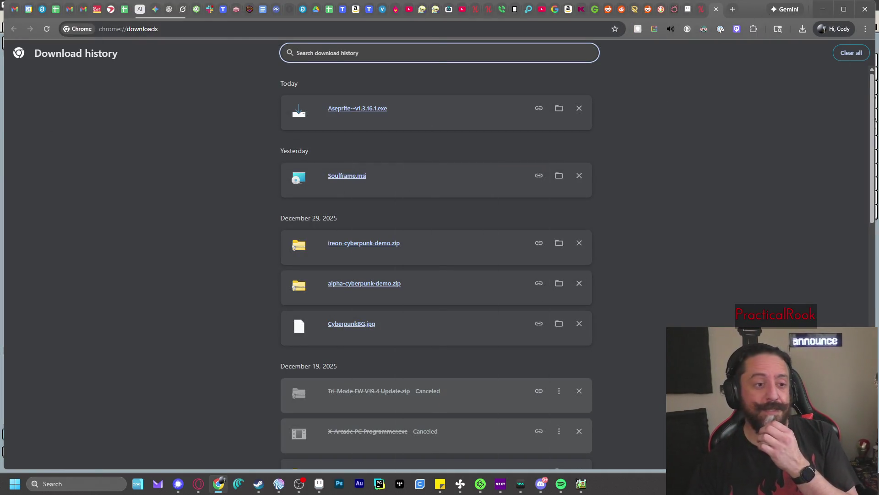
pyautogui.click(218, 484)
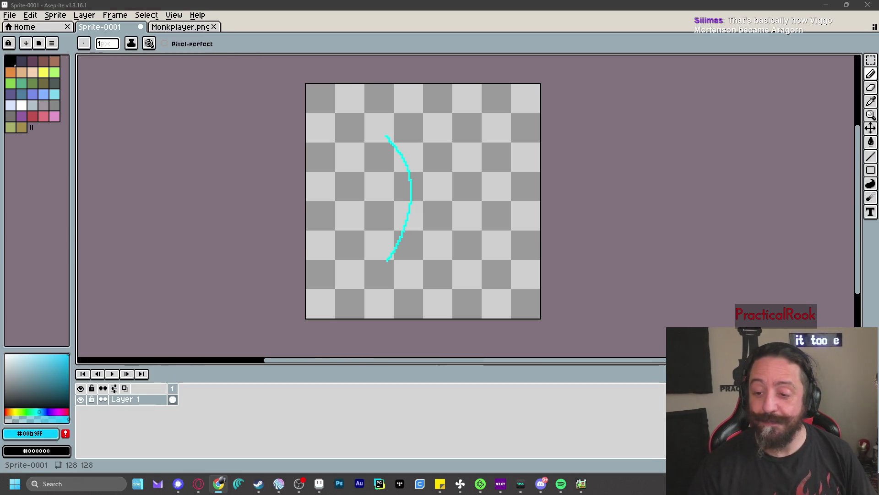
pyautogui.hotkey('alt', 'Tab')
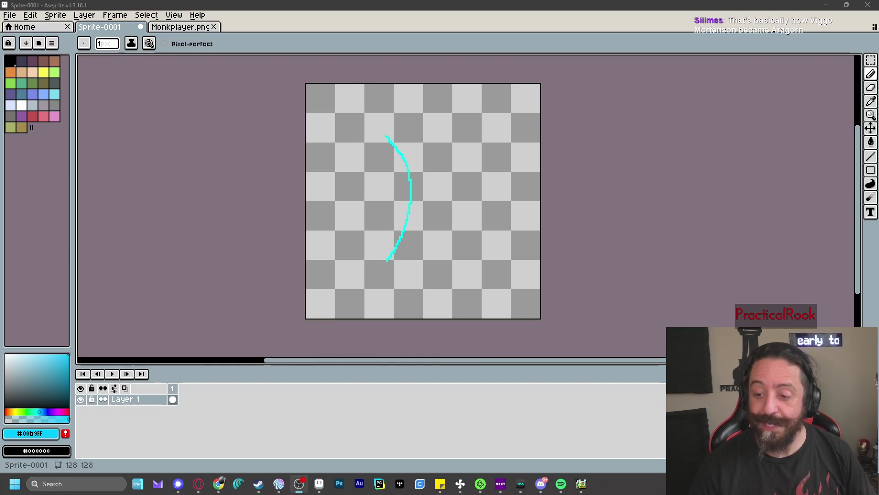
pyautogui.hotkey('alt', 'Tab')
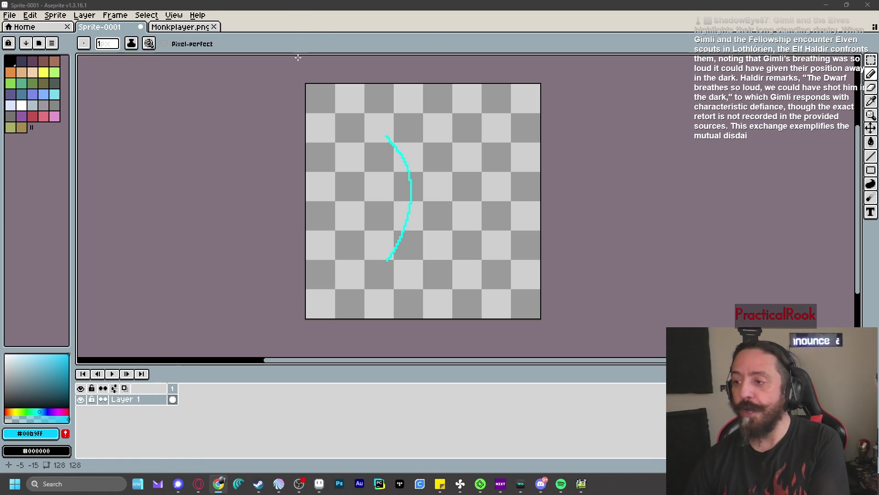
pyautogui.click(174, 27)
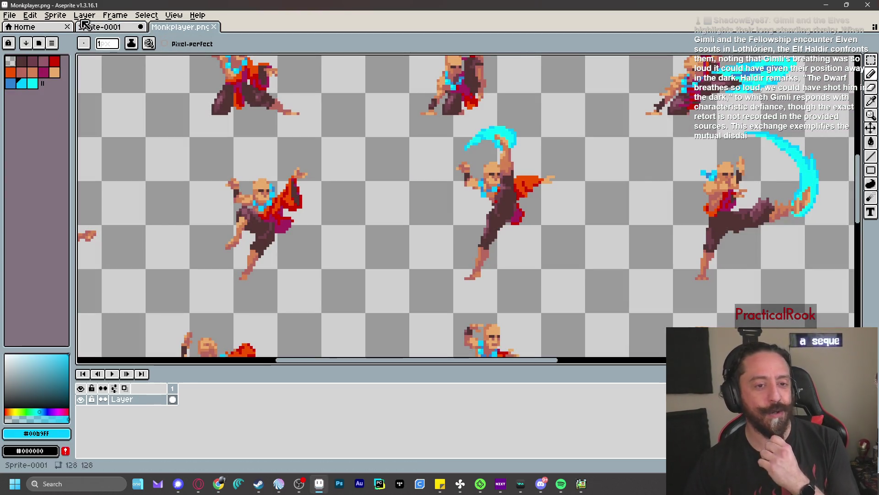
# - Erase the thin cyan arc from the Sprite-0001 canvas
pyautogui.click(85, 26)
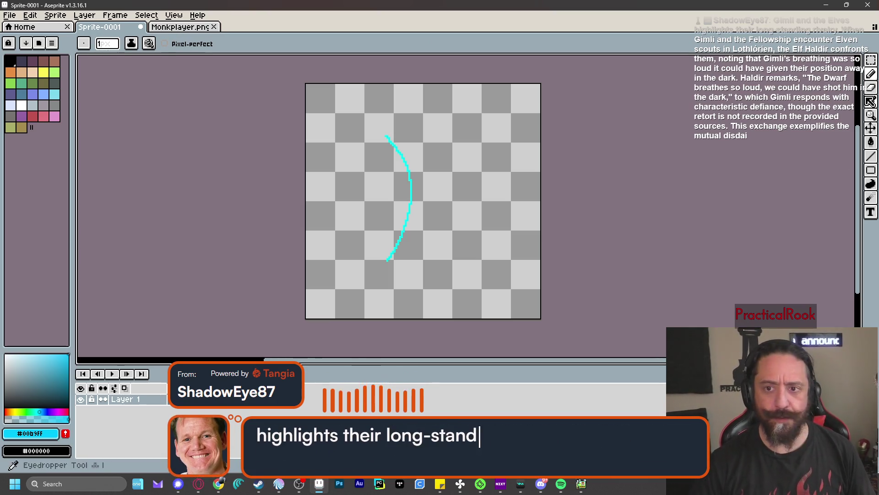
pyautogui.click(874, 94)
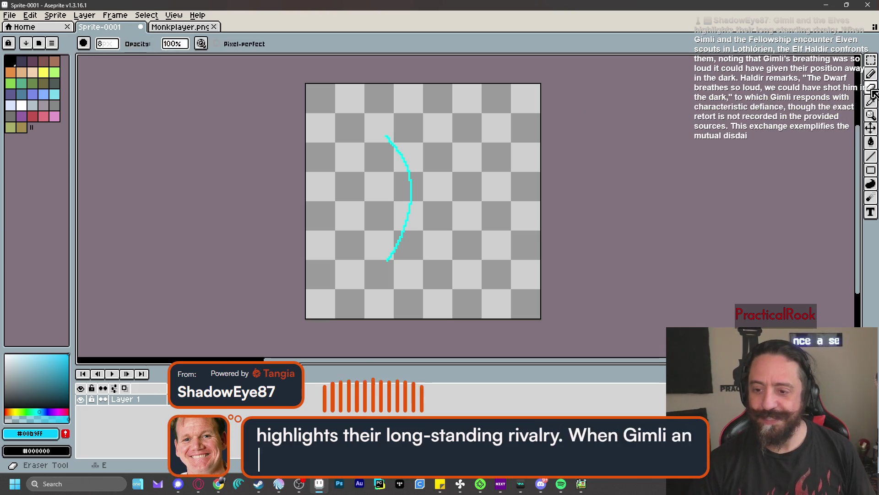
pyautogui.moveTo(379, 125)
pyautogui.mouseDown()
pyautogui.moveTo(405, 163)
pyautogui.moveTo(400, 251)
pyautogui.mouseUp()
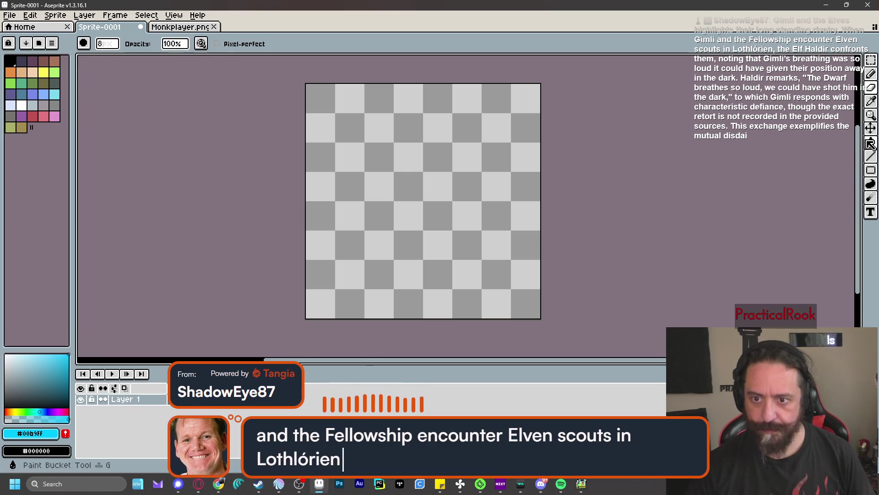
# - Draw a tall filled cyan ellipse in the canvas centre, undoing a stray outline ellipse
pyautogui.click(870, 173)
pyautogui.click(849, 170)
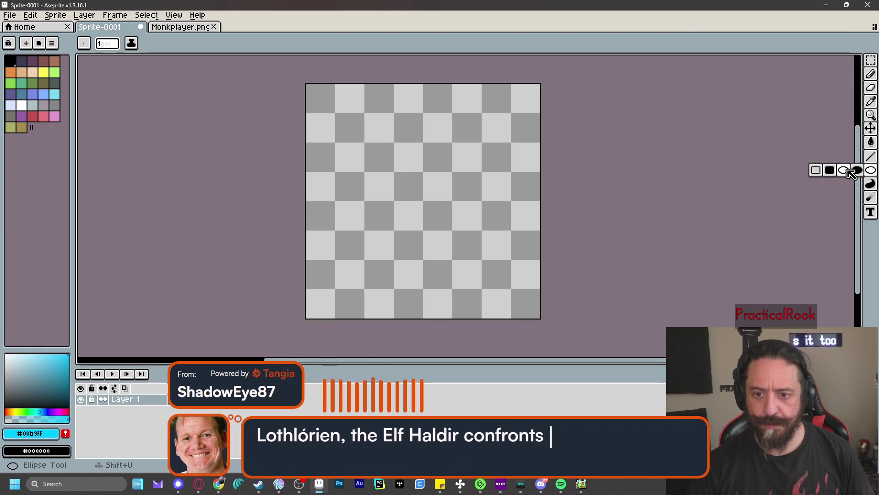
pyautogui.click(856, 170)
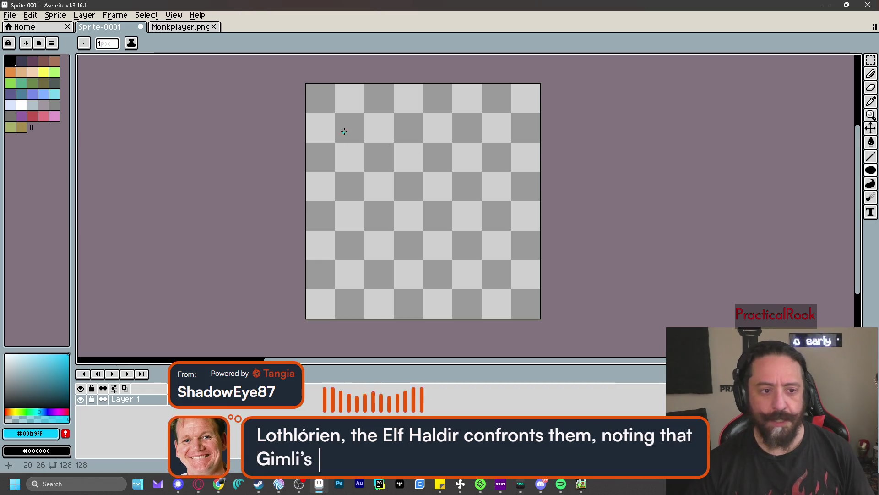
pyautogui.moveTo(356, 123)
pyautogui.mouseDown()
pyautogui.moveTo(438, 219)
pyautogui.moveTo(504, 259)
pyautogui.moveTo(412, 308)
pyautogui.moveTo(416, 285)
pyautogui.moveTo(435, 273)
pyautogui.moveTo(441, 306)
pyautogui.moveTo(446, 298)
pyautogui.mouseUp()
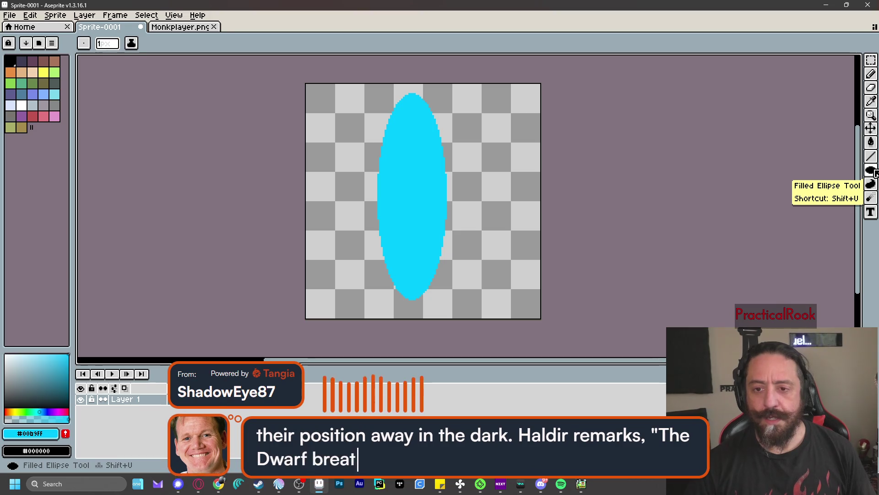
pyautogui.click(872, 87)
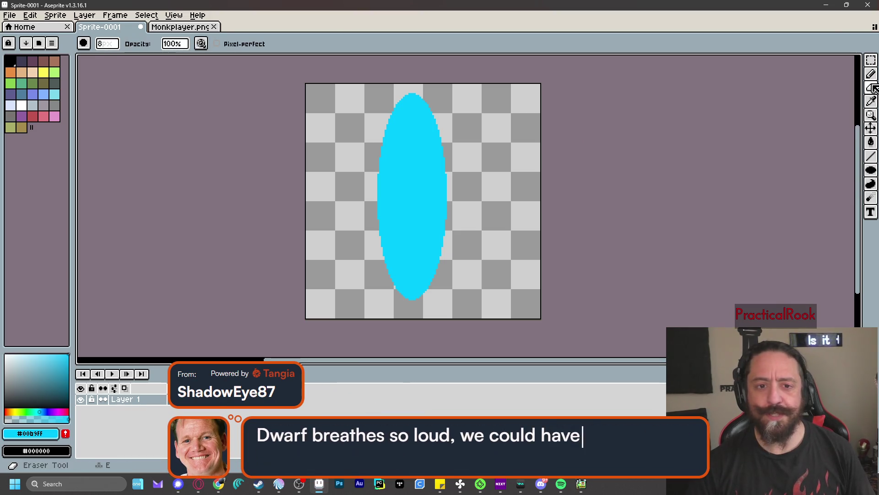
pyautogui.click(873, 171)
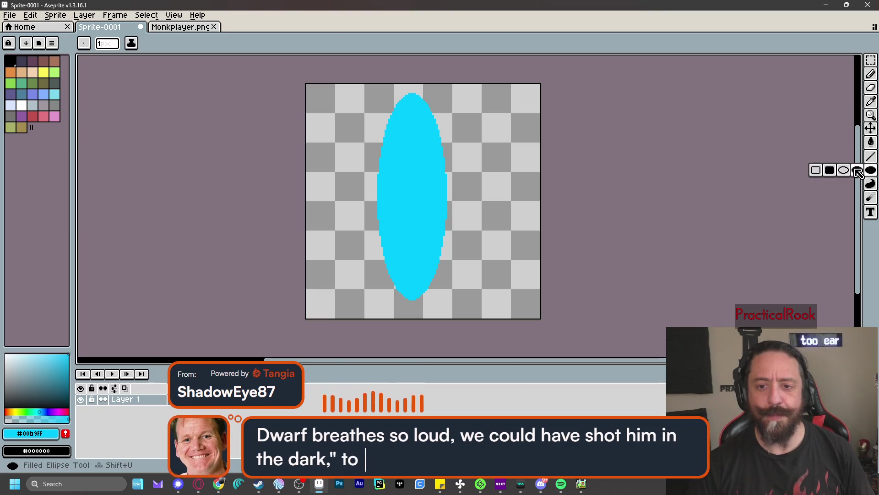
pyautogui.click(843, 170)
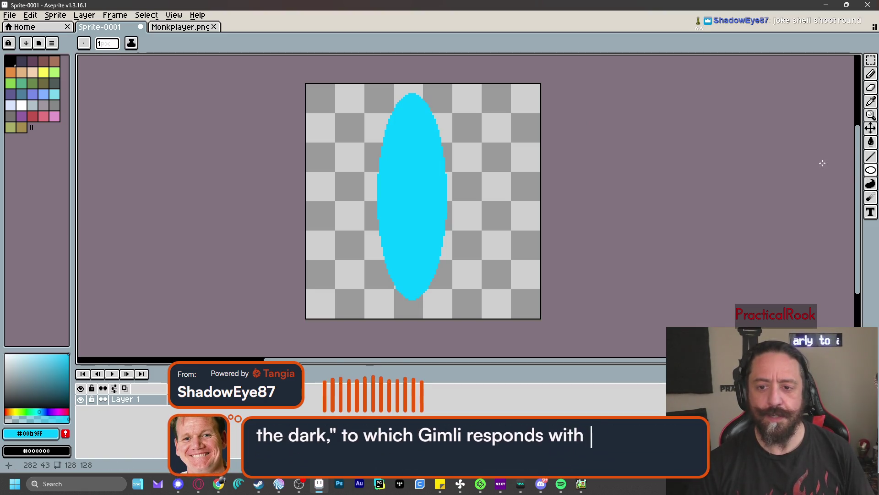
pyautogui.moveTo(385, 89)
pyautogui.mouseDown()
pyautogui.moveTo(407, 275)
pyautogui.moveTo(443, 273)
pyautogui.moveTo(438, 279)
pyautogui.mouseUp()
pyautogui.hotkey('ctrl', 'z')
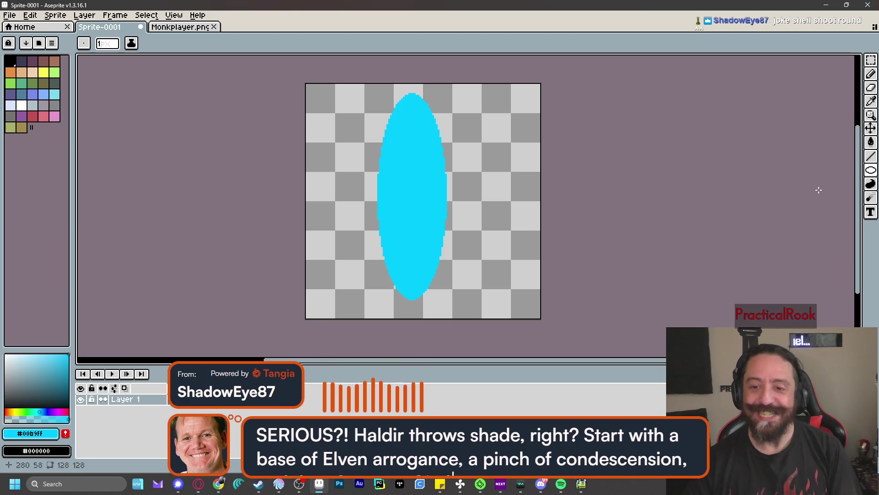
# - Select the ellipse's inner part with an elliptical marquee and delete it, leaving two crescents
pyautogui.moveTo(871, 60); pyautogui.dragTo(821, 71)
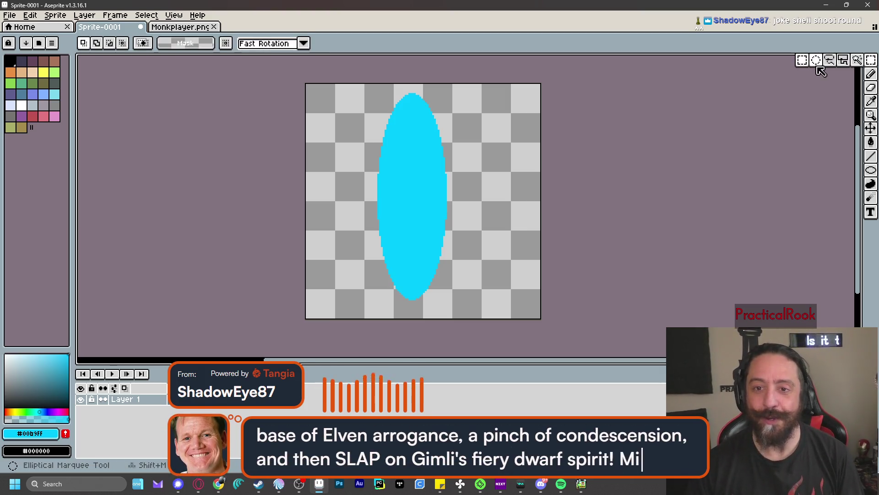
pyautogui.click(818, 67)
pyautogui.moveTo(378, 92)
pyautogui.mouseDown()
pyautogui.moveTo(422, 321)
pyautogui.moveTo(433, 300)
pyautogui.mouseUp()
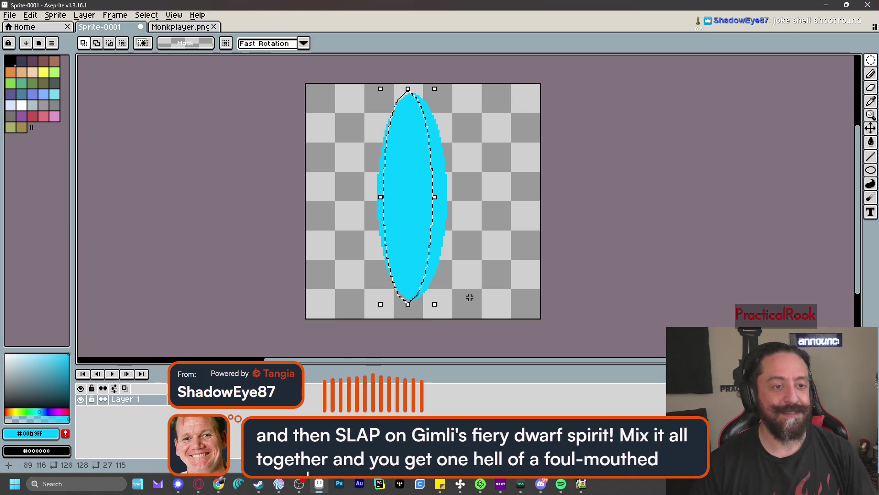
pyautogui.press('Delete')
# - Erase the left crescent so only the right-bowing one remains
pyautogui.press('e')
pyautogui.moveTo(389, 115); pyautogui.dragTo(382, 233)
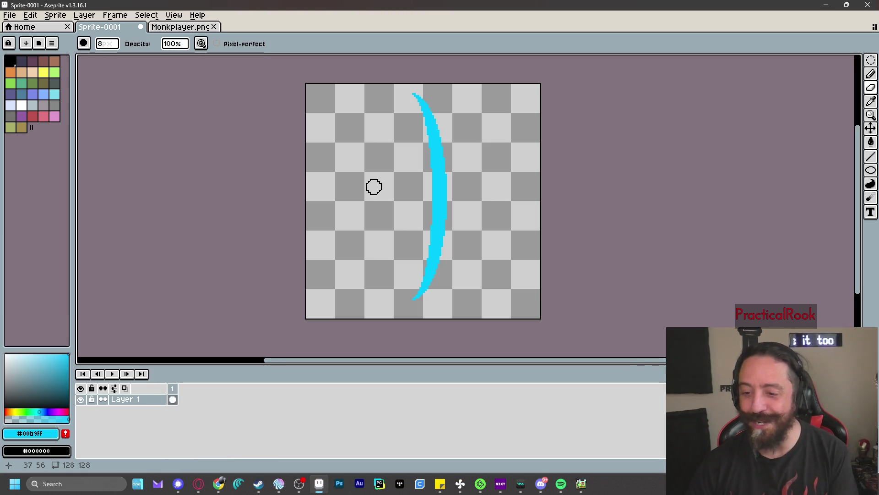
pyautogui.hotkey('ctrl', 'Tab')
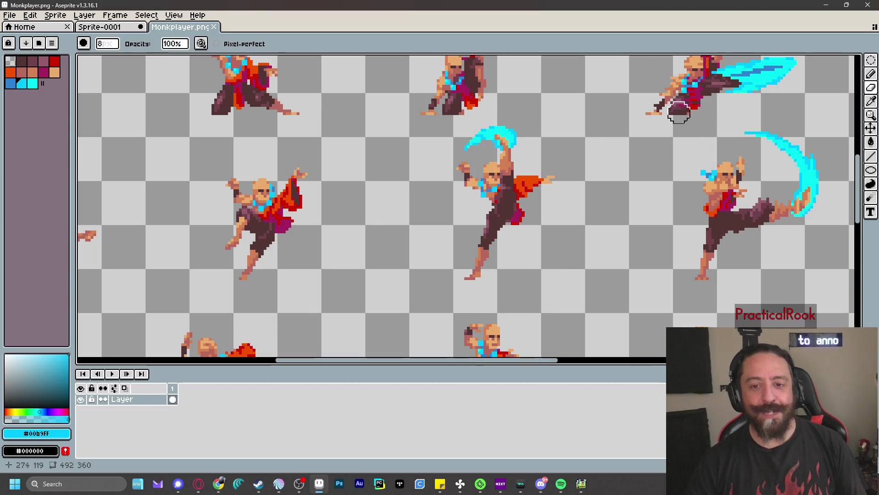
# - Browse the other monk frames on the Monkplayer.png sheet
pyautogui.scroll(3, 553, 151)
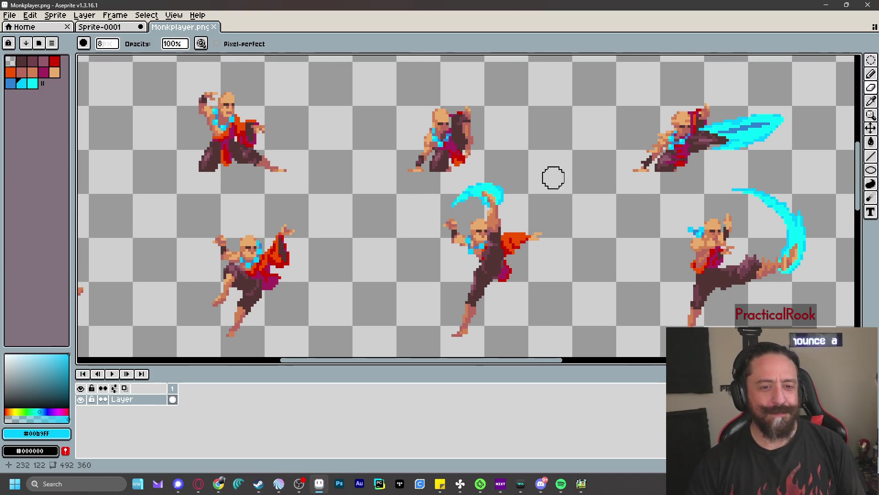
pyautogui.moveTo(561, 186)
pyautogui.mouseDown()
pyautogui.moveTo(503, 155)
pyautogui.moveTo(418, 78)
pyautogui.moveTo(426, 144)
pyautogui.mouseUp()
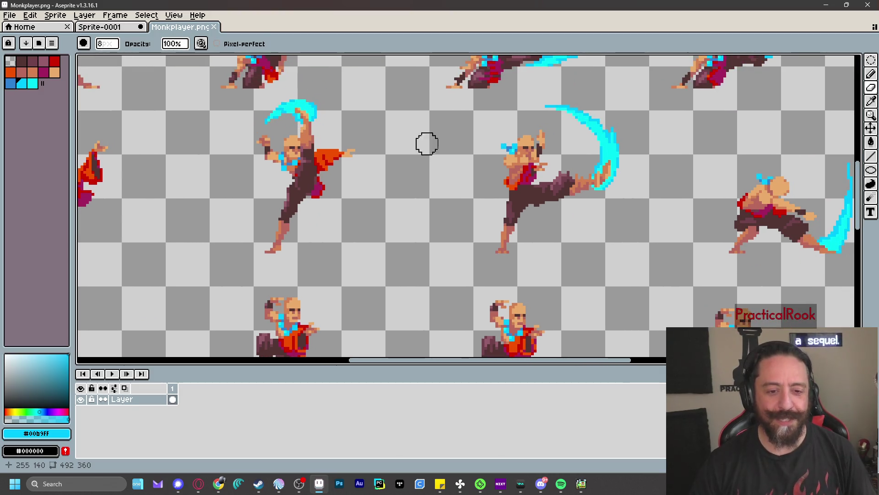
pyautogui.hscroll(3, 575, 141)
pyautogui.scroll(3, 609, 160)
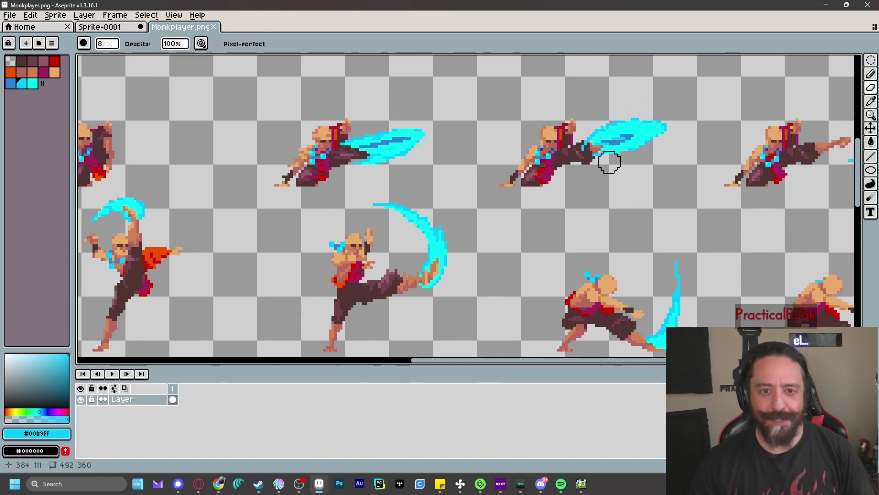
pyautogui.scroll(-3, 561, 216)
pyautogui.hscroll(-3, 562, 215)
pyautogui.click(100, 27)
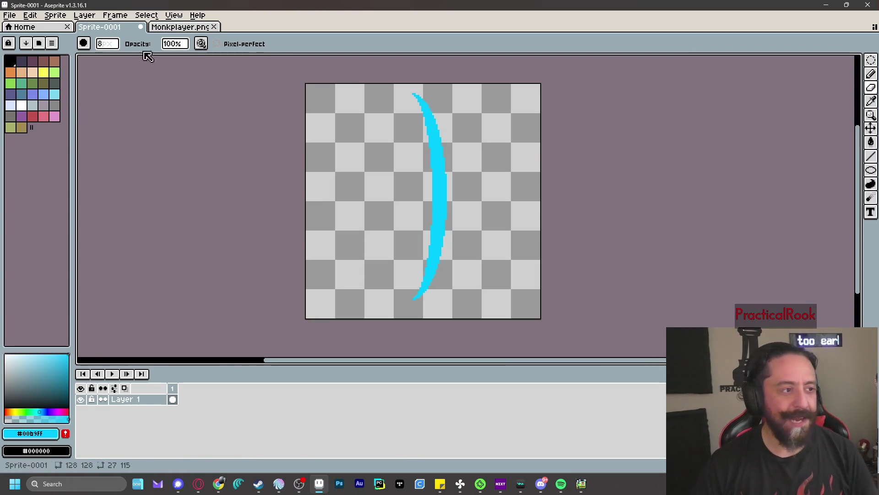
pyautogui.click(180, 26)
# - Sample the light blue #00B9FF from a slash in Monkplayer.png
pyautogui.press('i')
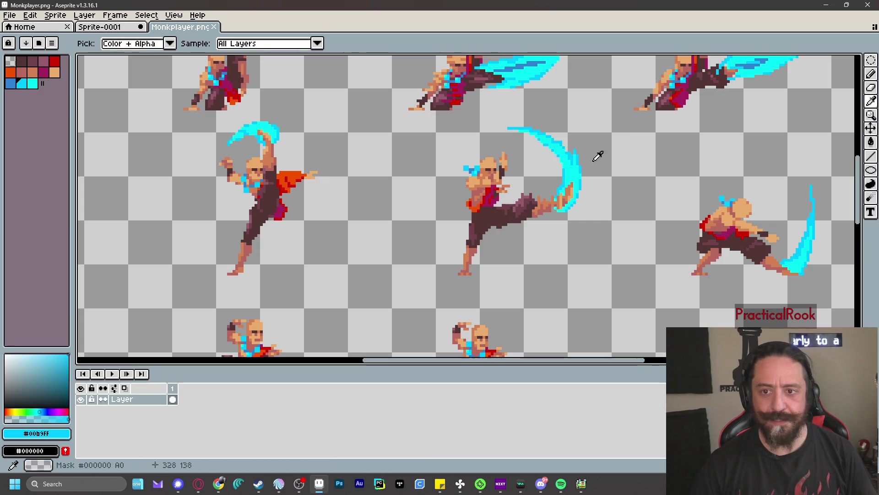
pyautogui.click(579, 157)
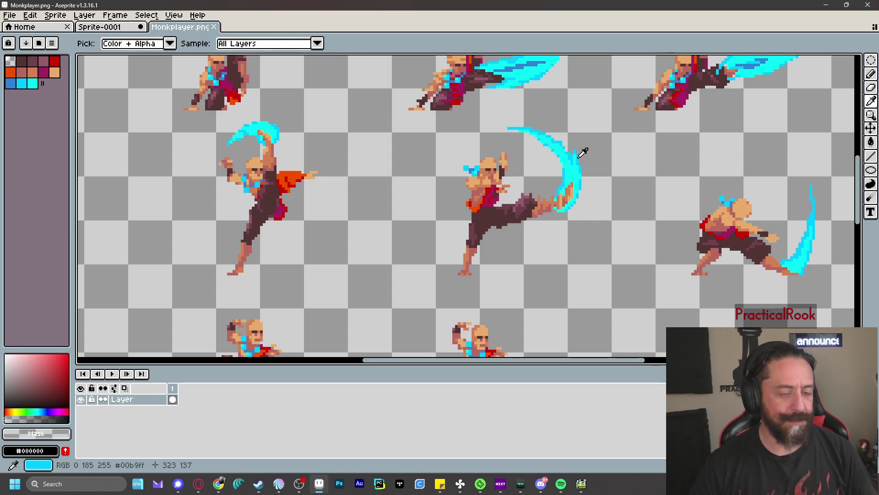
pyautogui.click(583, 153)
pyautogui.click(116, 27)
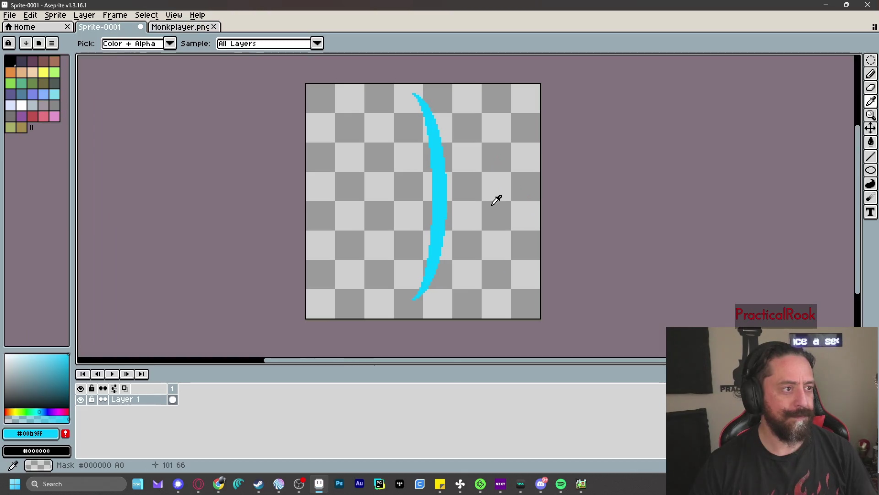
pyautogui.press('b')
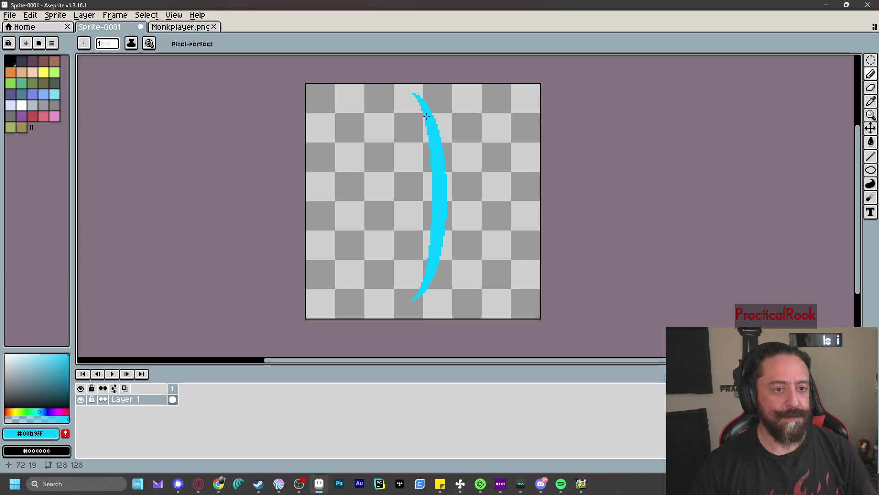
# - Sample the brighter cyan #00FFF0 from an upper attack slash for drawing on Sprite-0001
pyautogui.click(192, 33)
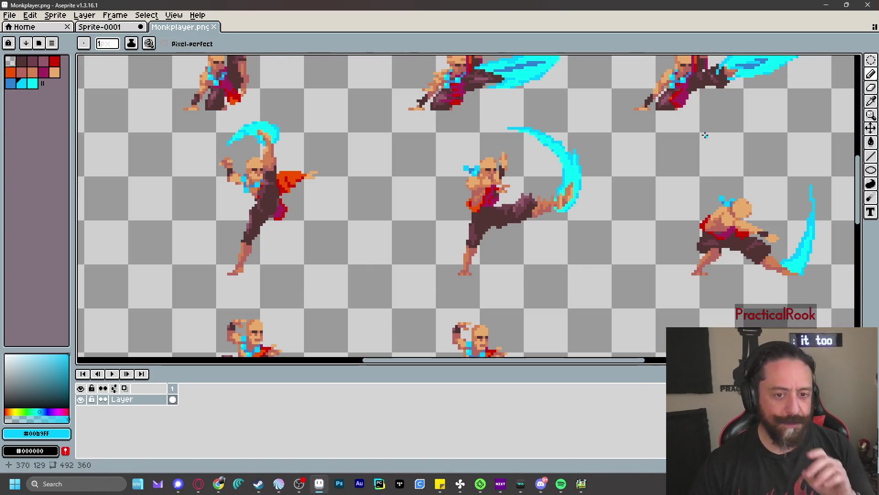
pyautogui.moveTo(606, 110); pyautogui.dragTo(526, 187)
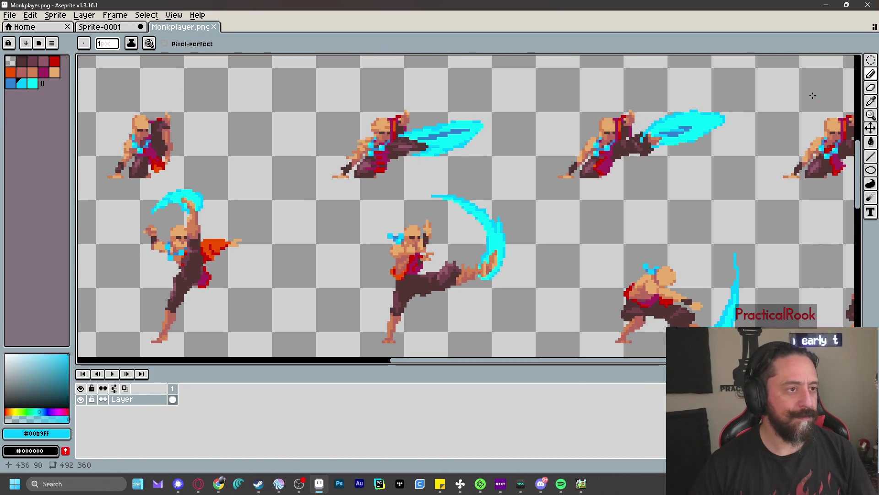
pyautogui.click(871, 101)
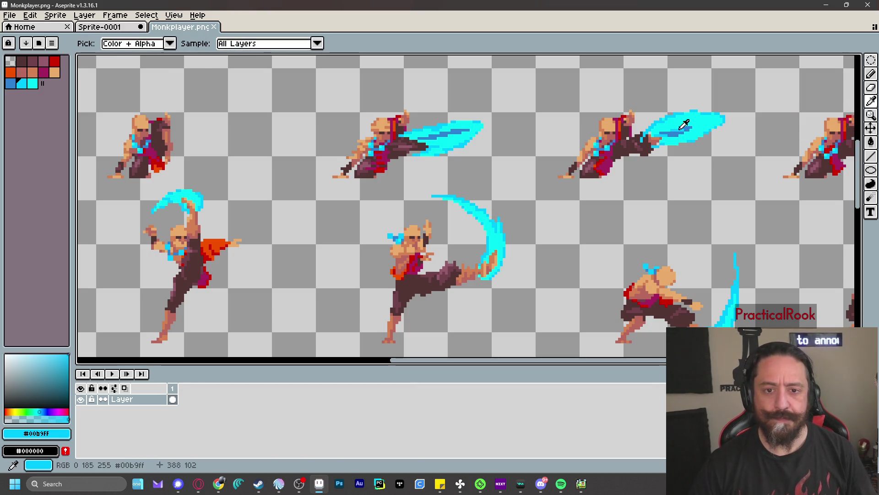
pyautogui.scroll(-1, 581, 165)
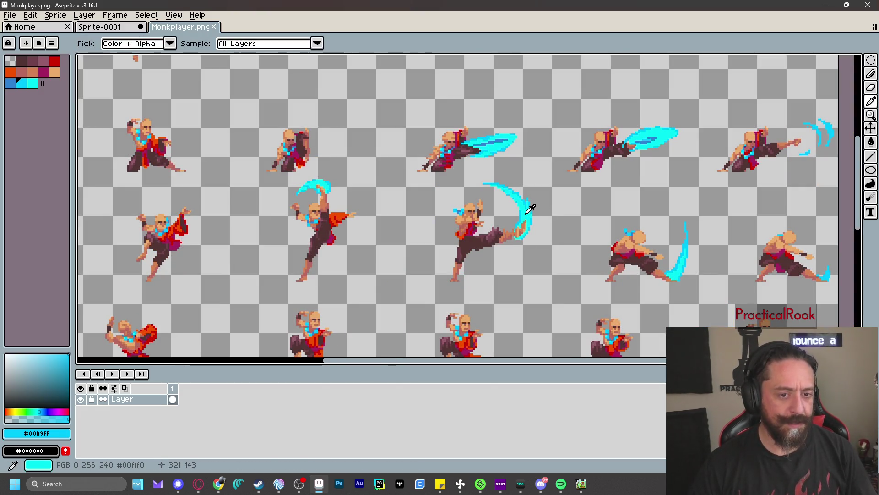
pyautogui.click(530, 208)
pyautogui.click(129, 27)
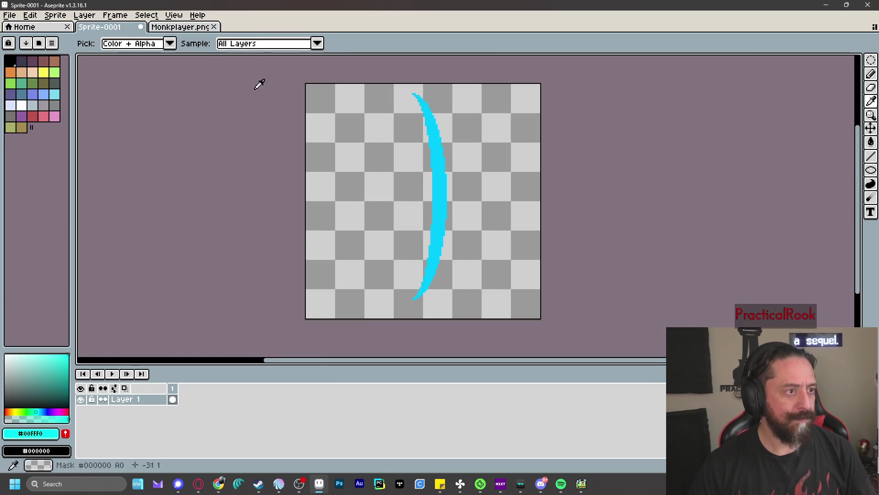
pyautogui.press('b')
pyautogui.moveTo(436, 112); pyautogui.dragTo(453, 156)
pyautogui.hotkey('ctrl', 'z')
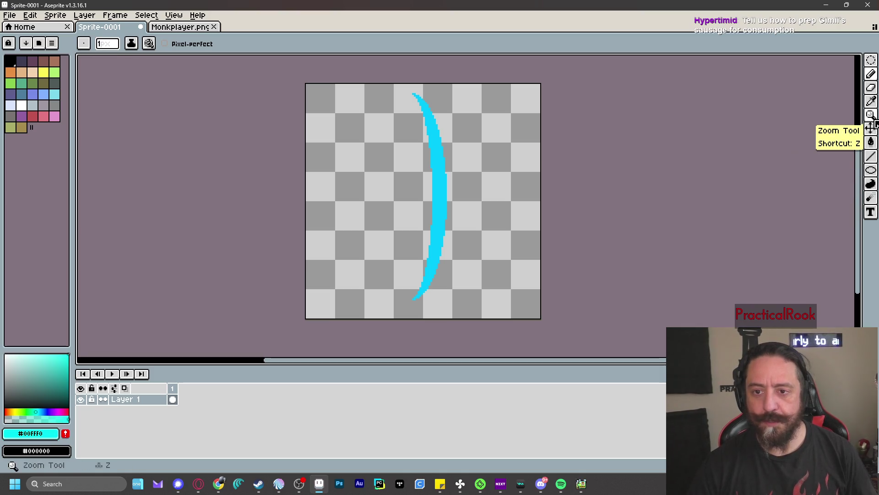
# - Fill the crescent with cyan #00FFF0, then sample blue #00B9FF from Monkplayer.png
pyautogui.click(872, 142)
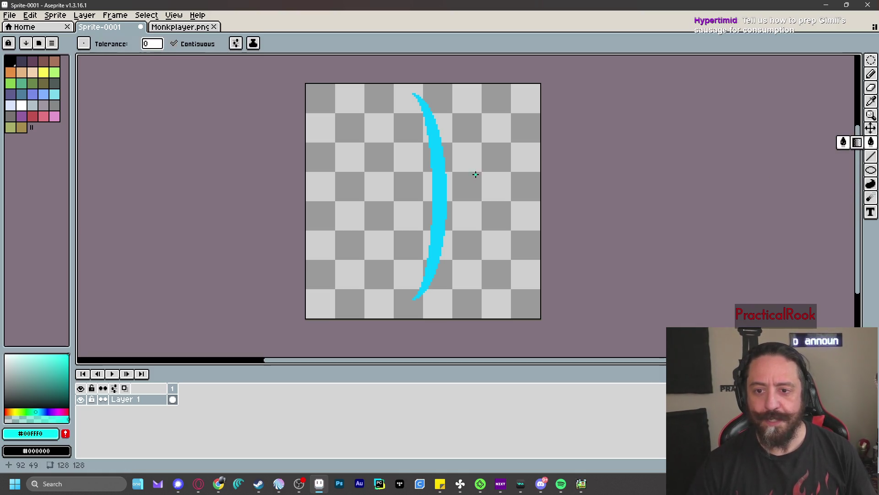
pyautogui.click(439, 183)
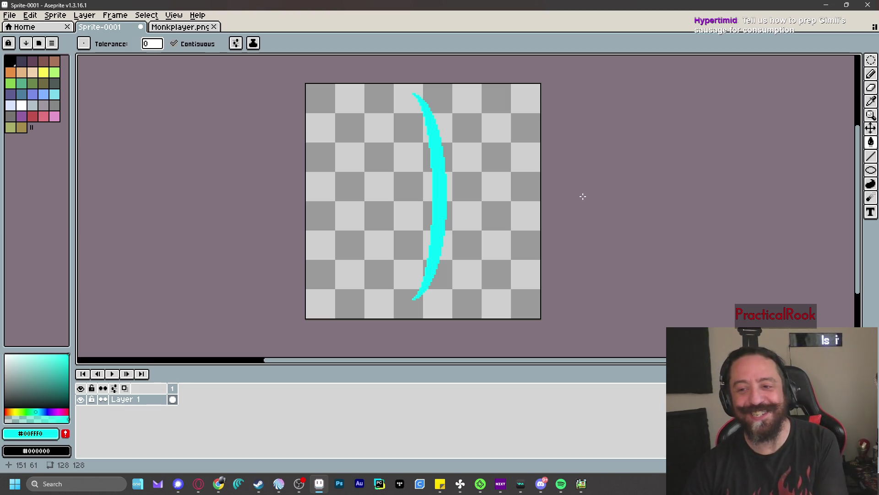
pyautogui.click(172, 28)
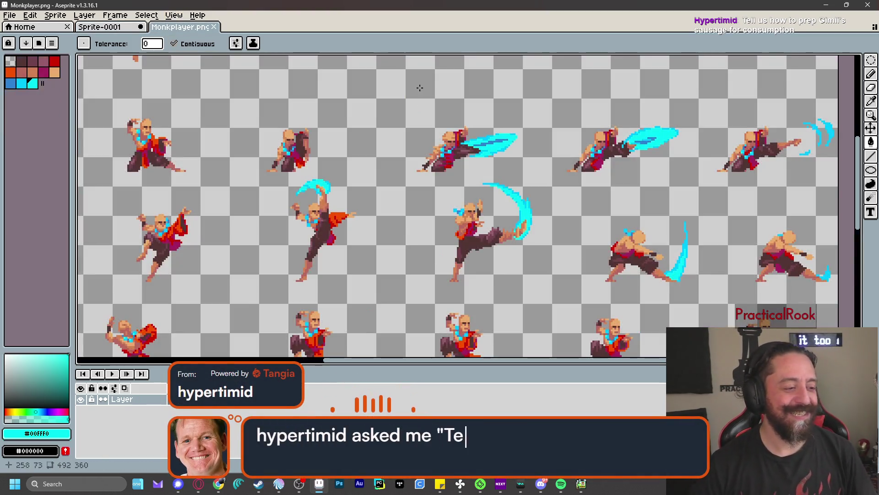
pyautogui.scroll(2, 355, 177)
pyautogui.press('i')
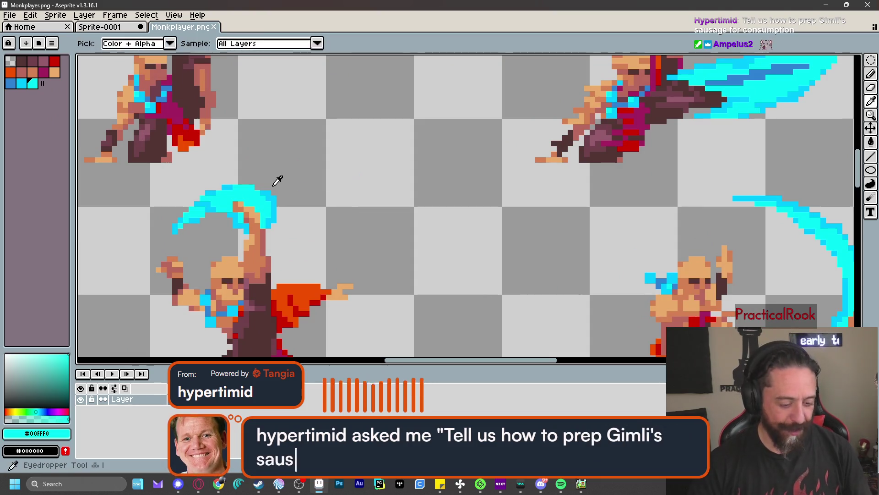
pyautogui.click(274, 184)
# - Pencil blue #00B9FF pixels at the crescent's top tip, undoing the stray tail and jagged pixels
pyautogui.click(100, 27)
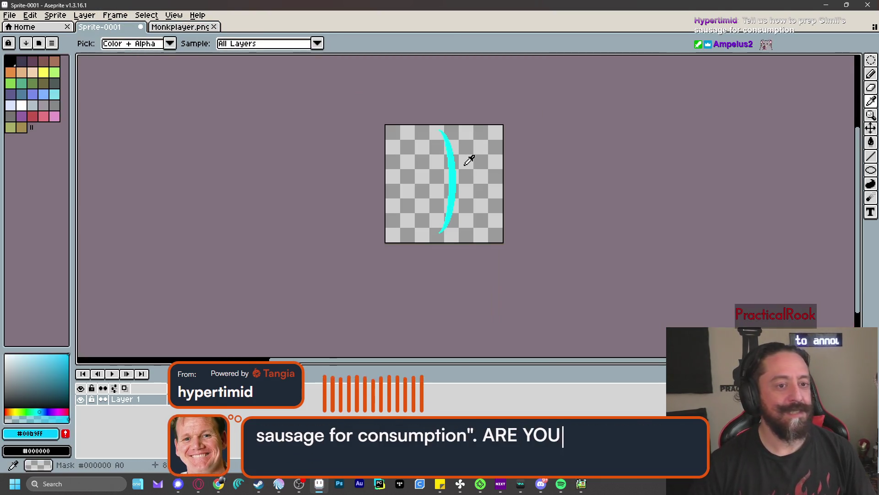
pyautogui.scroll(3, 452, 145)
pyautogui.press('b')
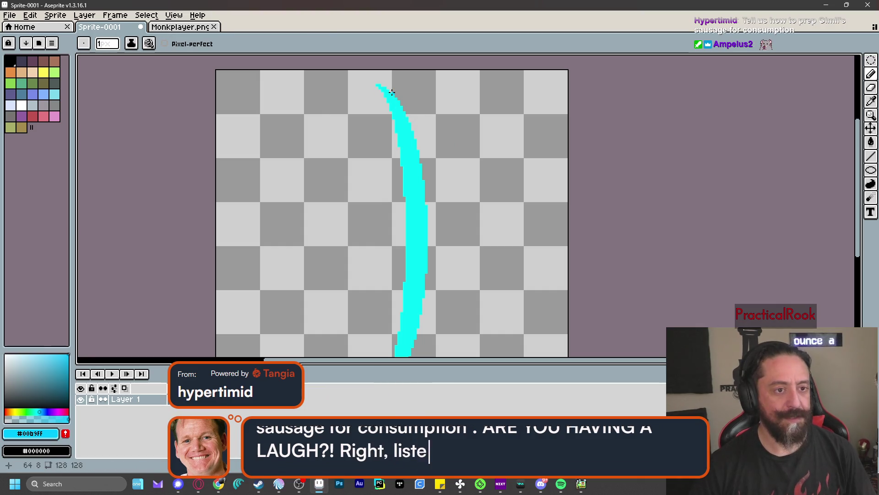
pyautogui.moveTo(370, 80); pyautogui.dragTo(375, 86)
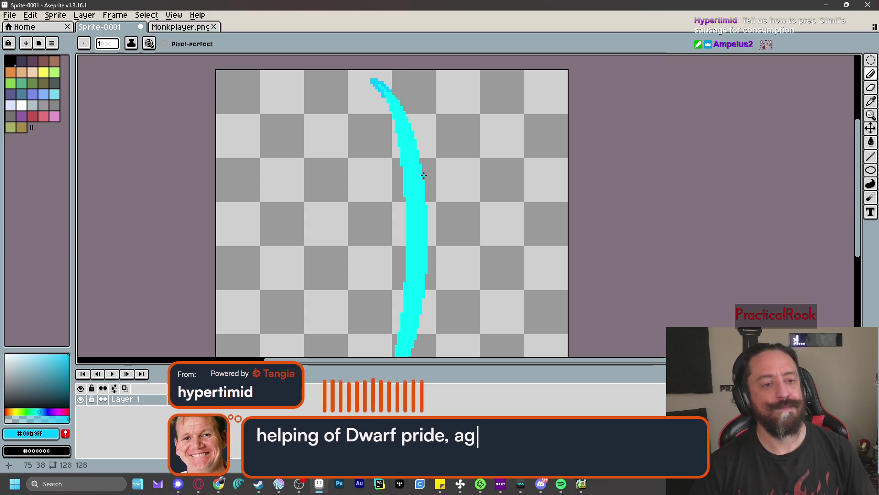
pyautogui.scroll(-4, 418, 147)
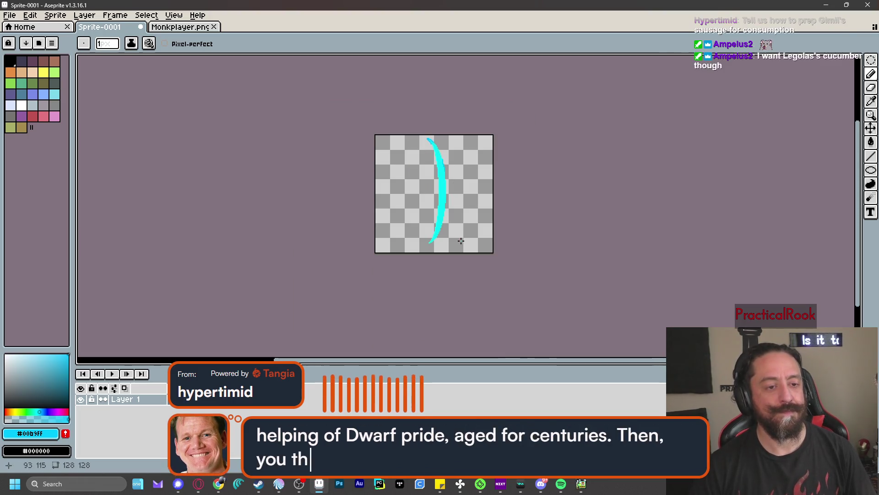
pyautogui.scroll(4, 463, 212)
pyautogui.scroll(-2, 434, 88)
pyautogui.moveTo(426, 92); pyautogui.dragTo(408, 139)
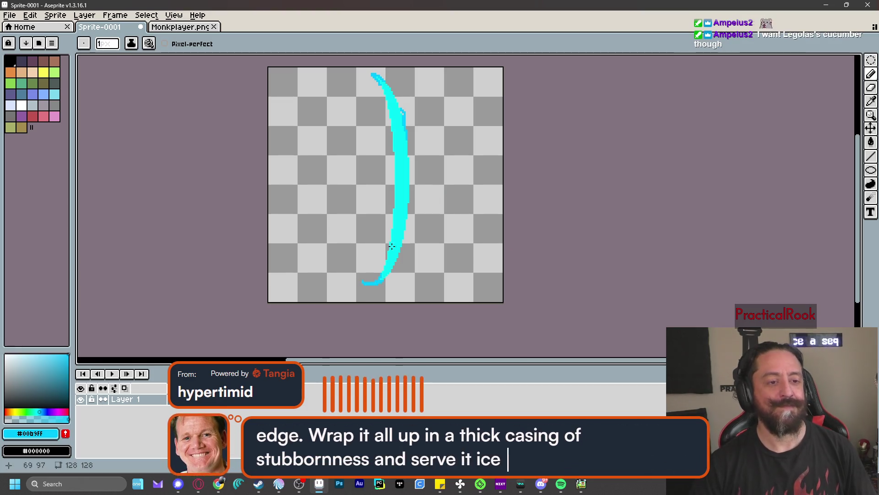
pyautogui.hotkey('ctrl', 'z')
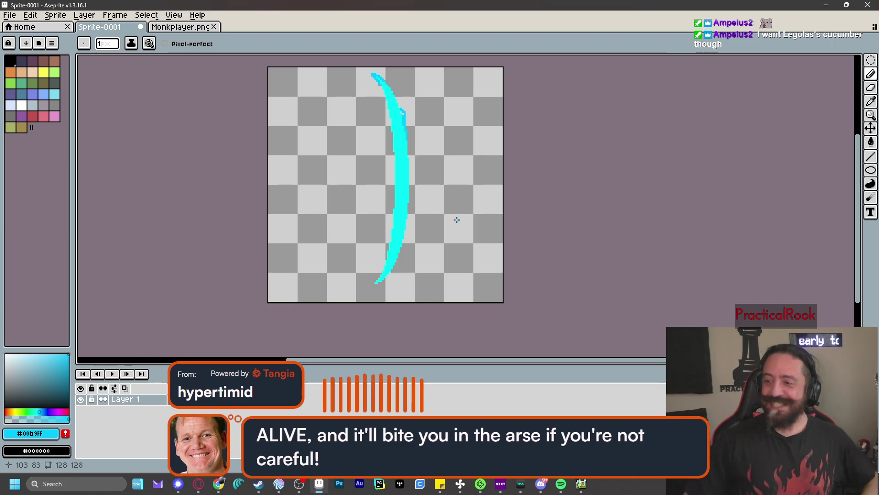
pyautogui.hotkey('ctrl', 'z')
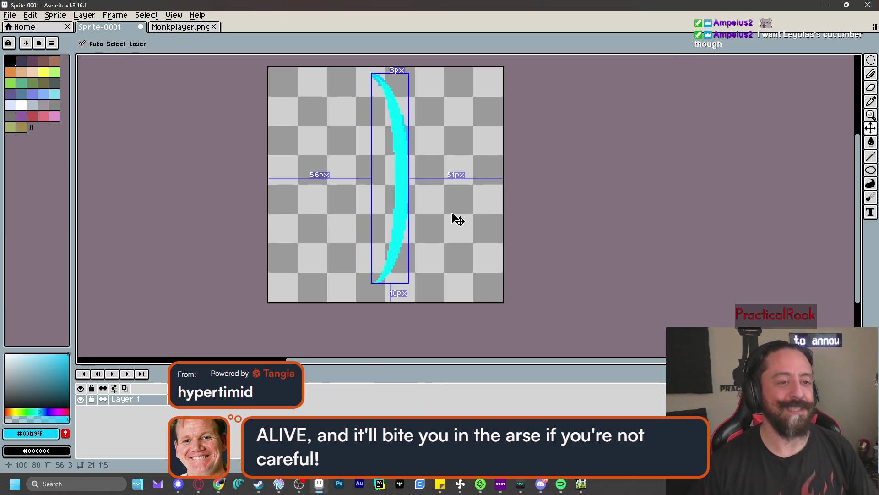
pyautogui.click(200, 27)
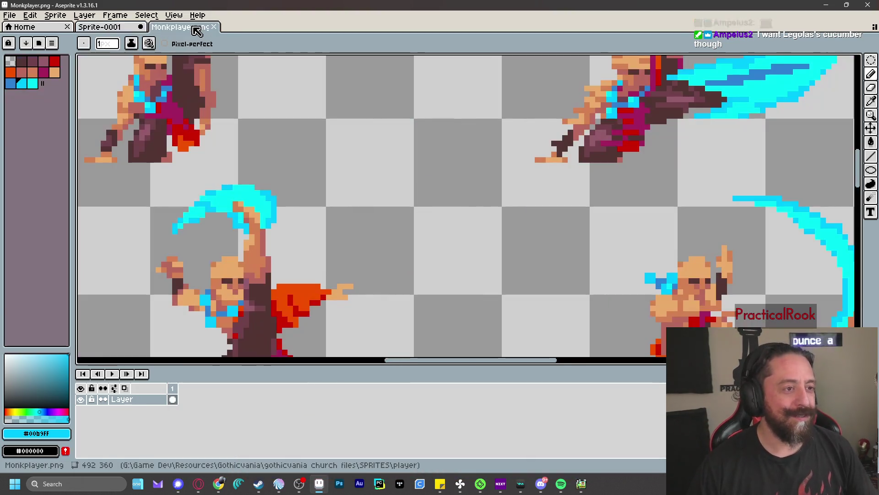
pyautogui.scroll(-5, 295, 215)
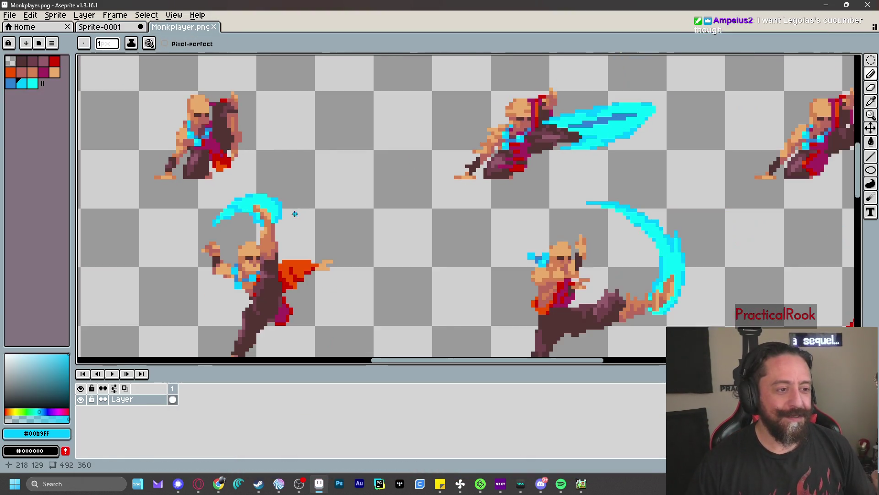
pyautogui.scroll(3, 375, 234)
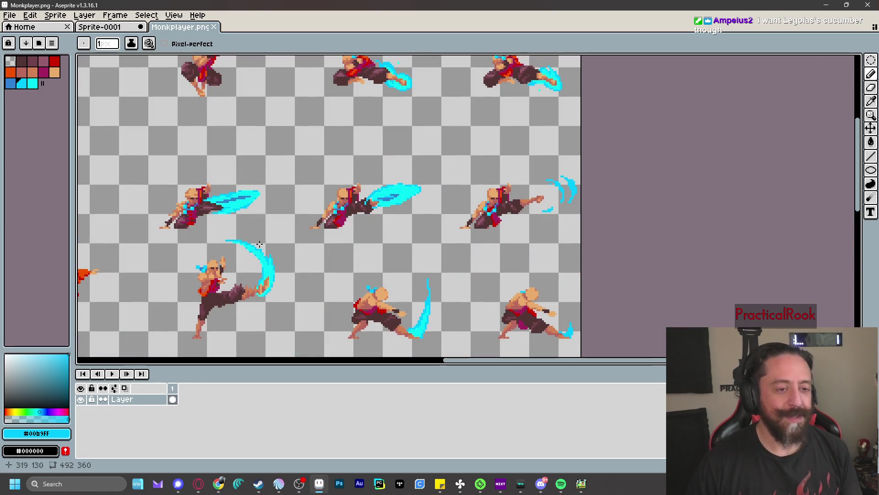
pyautogui.scroll(2, 243, 255)
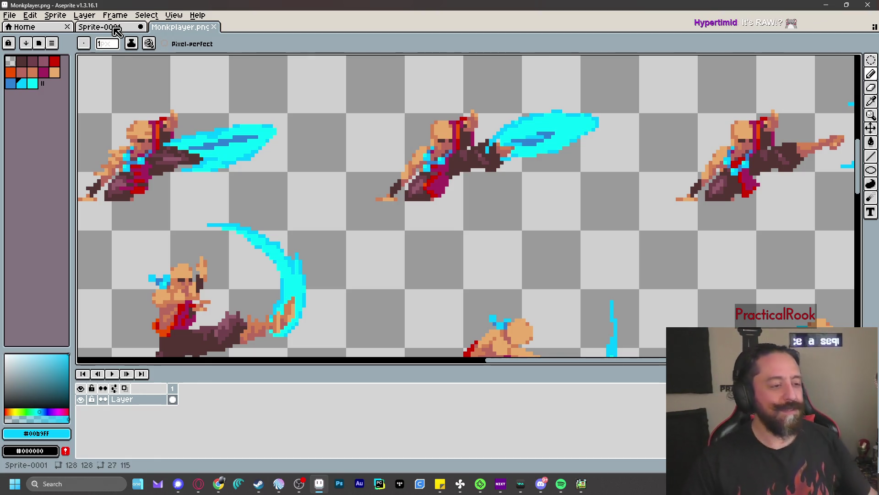
# - Add blue pixels beside the top of the crescent's stroke
pyautogui.click(115, 28)
pyautogui.scroll(5, 369, 98)
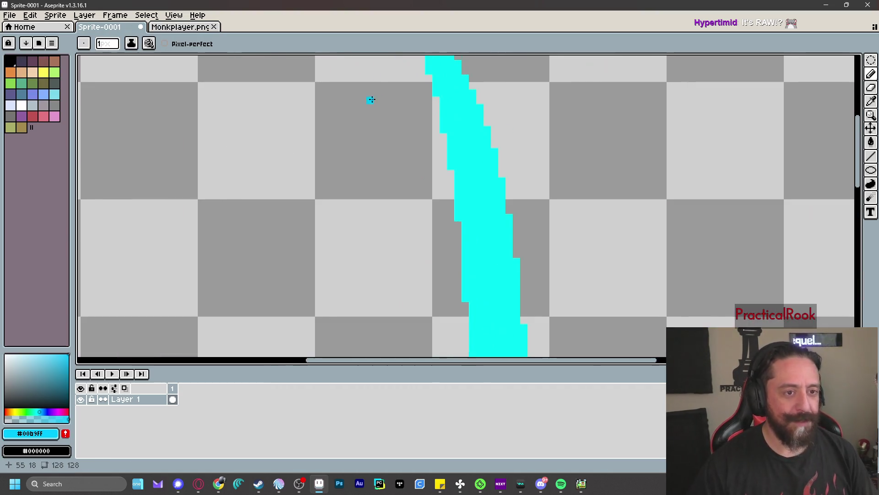
pyautogui.moveTo(387, 86)
pyautogui.mouseDown()
pyautogui.moveTo(430, 200)
pyautogui.moveTo(452, 191)
pyautogui.mouseUp()
pyautogui.press('b')
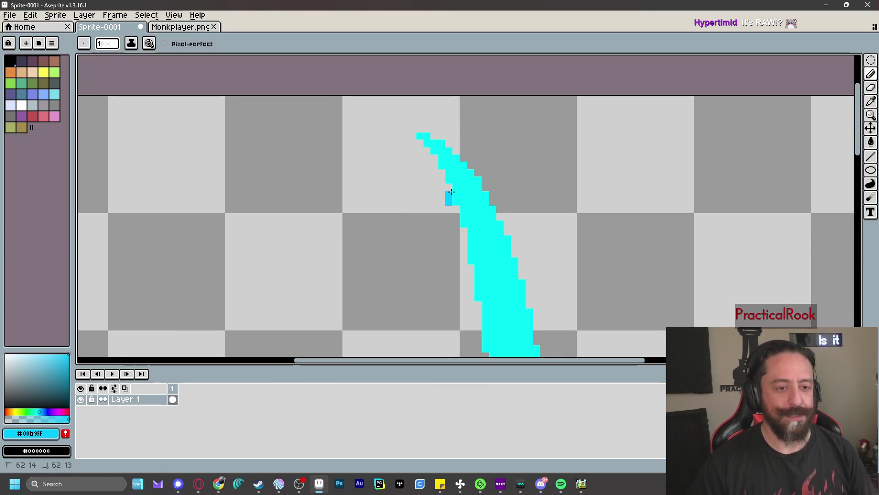
pyautogui.moveTo(433, 158)
pyautogui.mouseDown()
pyautogui.moveTo(449, 143)
pyautogui.moveTo(383, 128)
pyautogui.mouseUp()
pyautogui.click(384, 136)
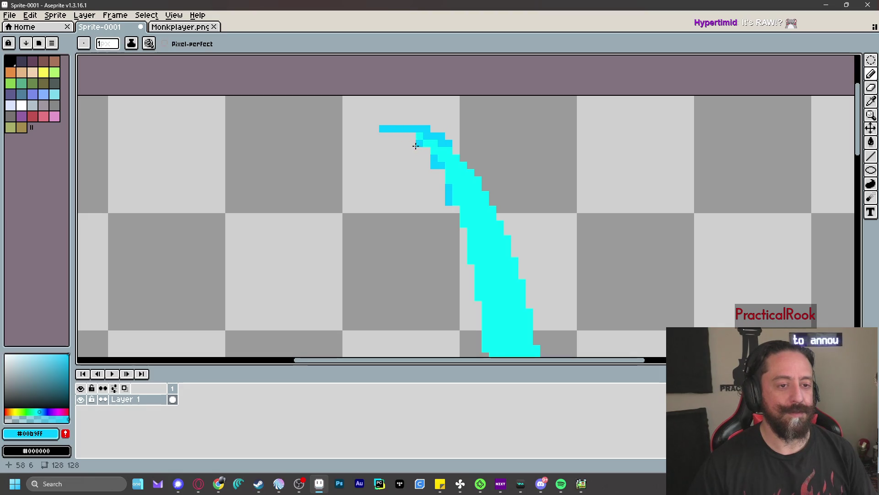
# - Extend the crescent's bottom tip with a small leftward curl
pyautogui.scroll(-4, 563, 161)
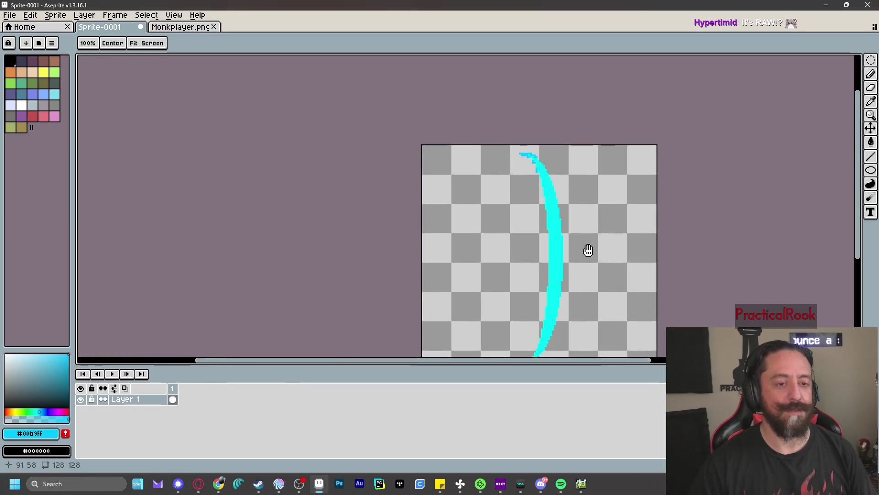
pyautogui.moveTo(587, 249); pyautogui.dragTo(521, 184)
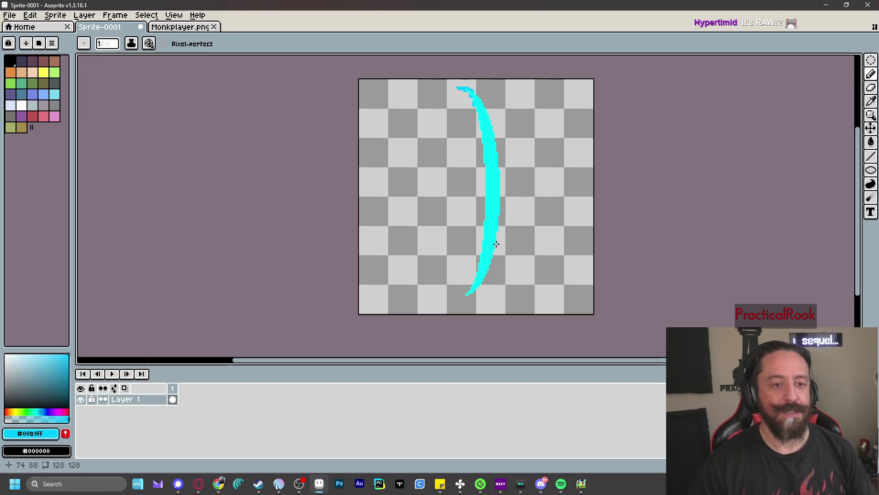
pyautogui.moveTo(502, 121); pyautogui.dragTo(504, 147)
pyautogui.scroll(4, 504, 148)
pyautogui.moveTo(471, 118); pyautogui.dragTo(472, 144)
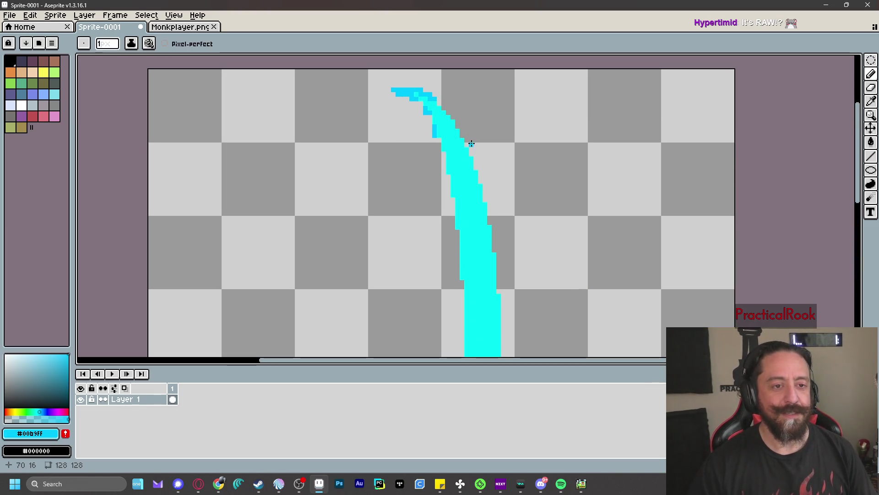
pyautogui.moveTo(554, 263); pyautogui.dragTo(541, 113)
pyautogui.moveTo(513, 272); pyautogui.dragTo(541, 59)
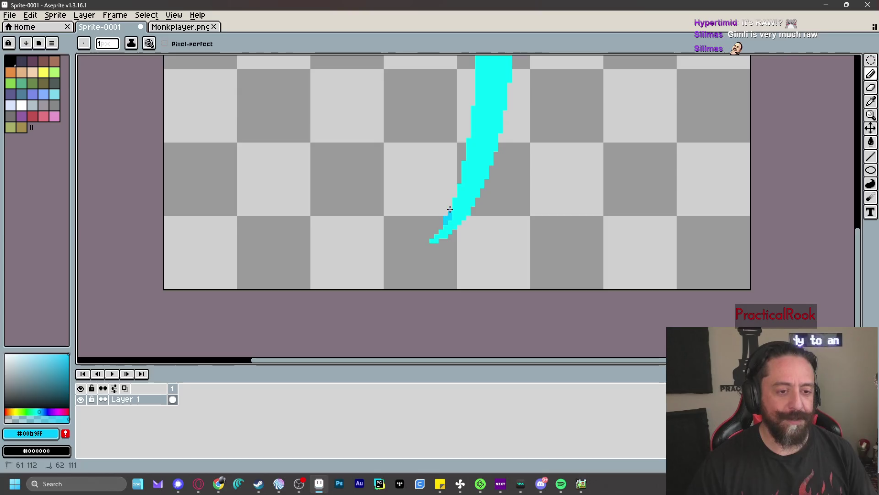
pyautogui.moveTo(428, 236)
pyautogui.mouseDown()
pyautogui.moveTo(403, 239)
pyautogui.moveTo(410, 247)
pyautogui.mouseUp()
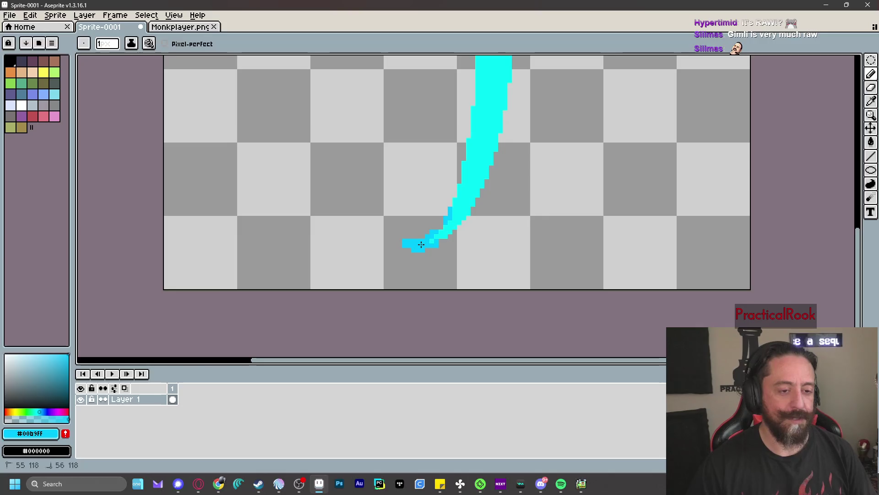
# - Draw a small cyan hook off the stroke's left side
pyautogui.scroll(-7, 548, 214)
pyautogui.scroll(3, 568, 182)
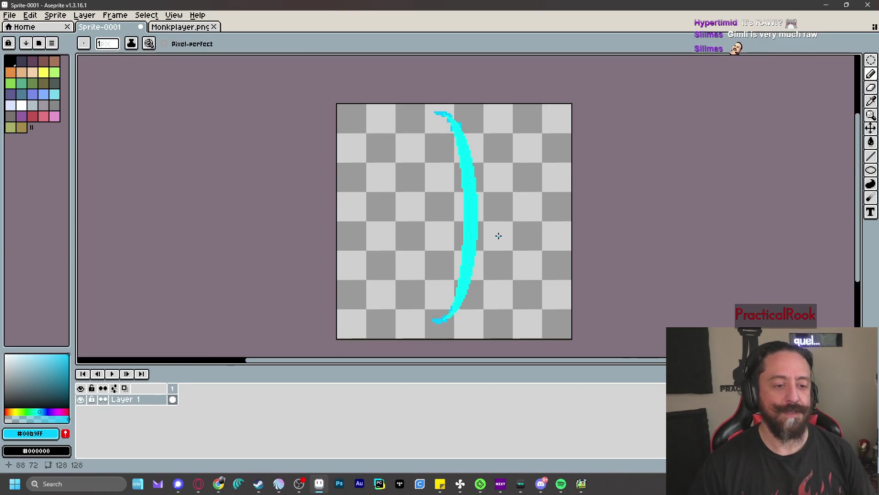
pyautogui.scroll(2, 504, 242)
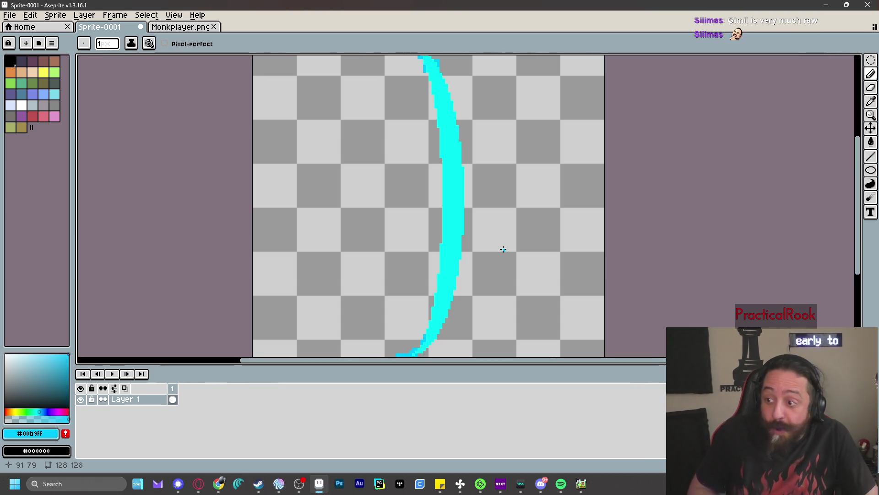
pyautogui.moveTo(483, 258); pyautogui.dragTo(495, 215)
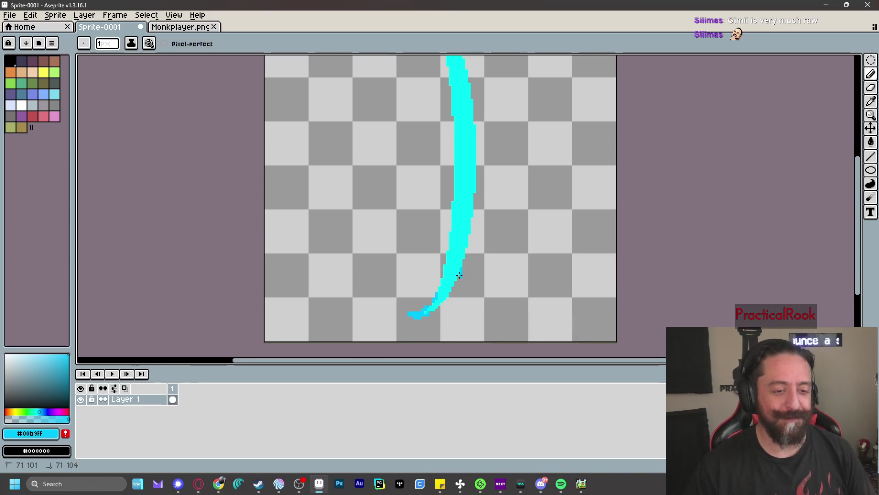
pyautogui.scroll(1, 527, 185)
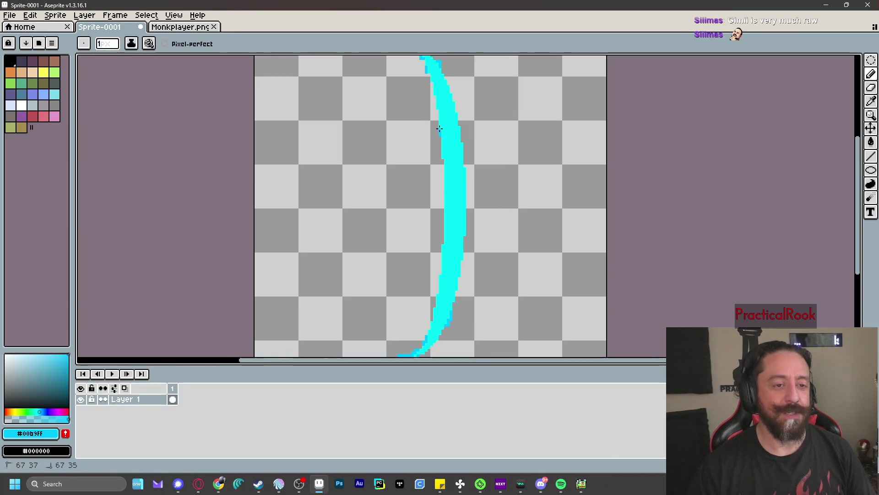
pyautogui.scroll(1, 538, 117)
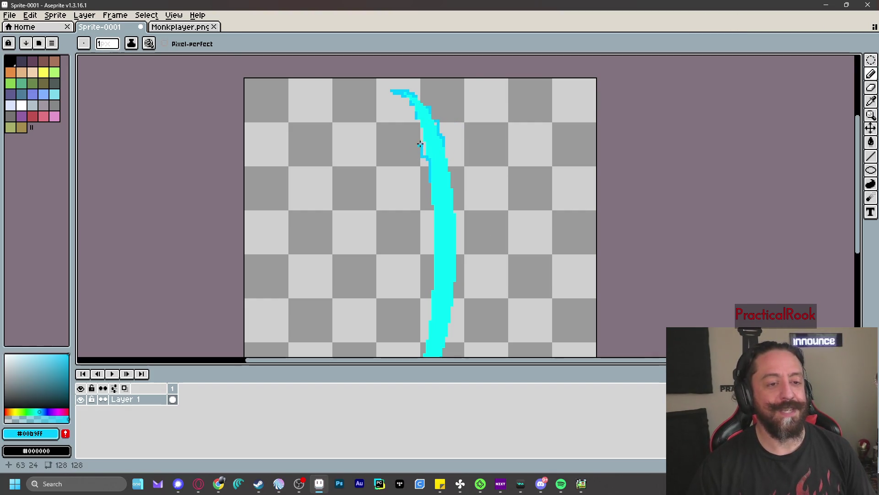
pyautogui.moveTo(461, 232); pyautogui.dragTo(458, 119)
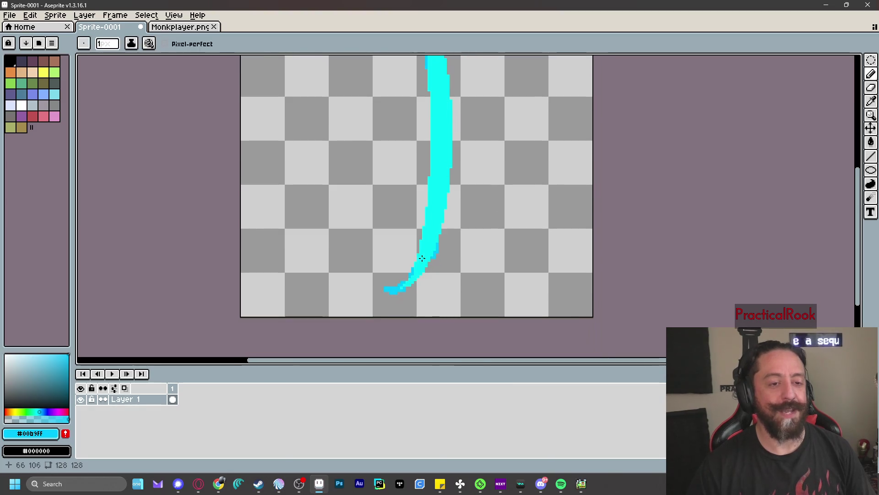
pyautogui.moveTo(422, 233); pyautogui.dragTo(412, 225)
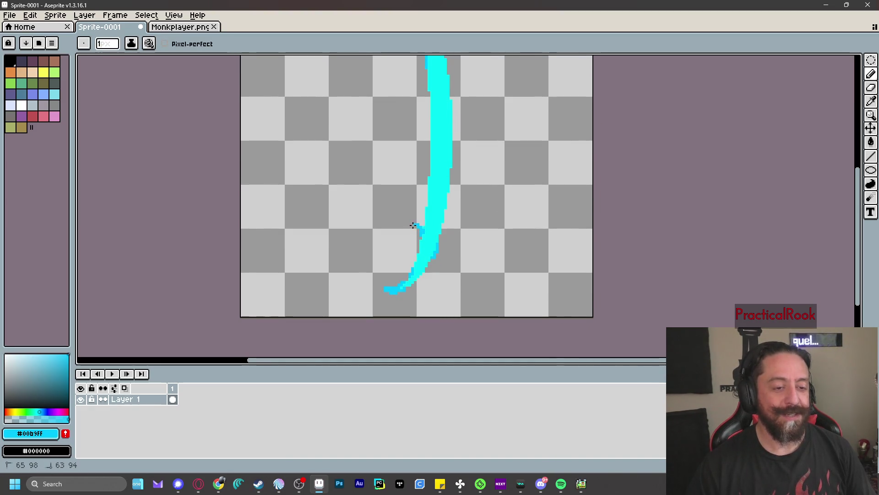
pyautogui.scroll(-4, 497, 213)
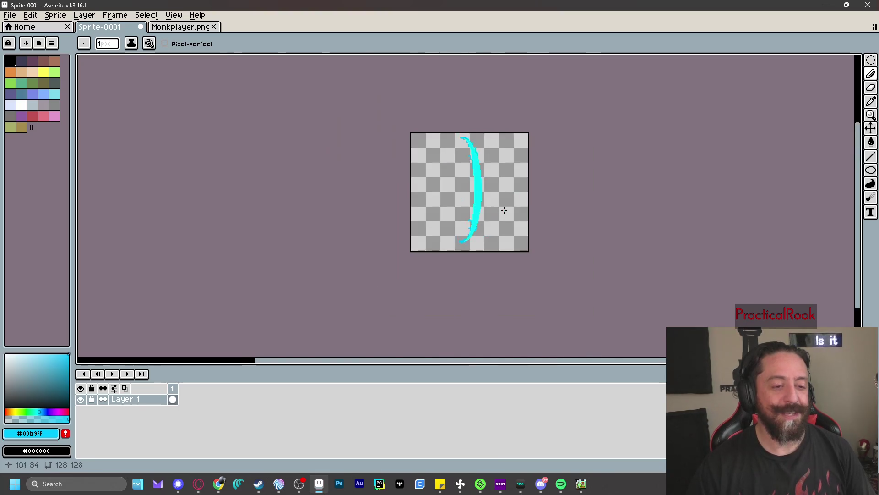
pyautogui.scroll(5, 520, 183)
pyautogui.scroll(-2, 520, 182)
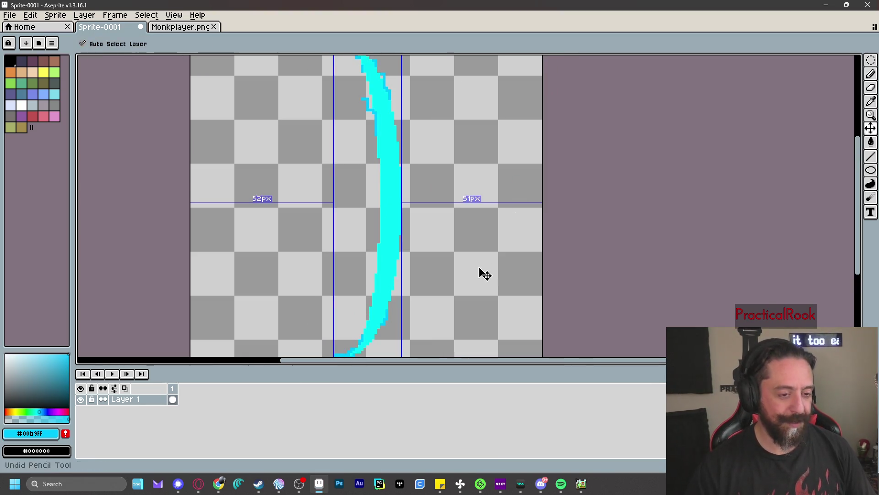
# - Pencil a short tick jutting left from the arc's lower side
pyautogui.moveTo(368, 311); pyautogui.dragTo(358, 313)
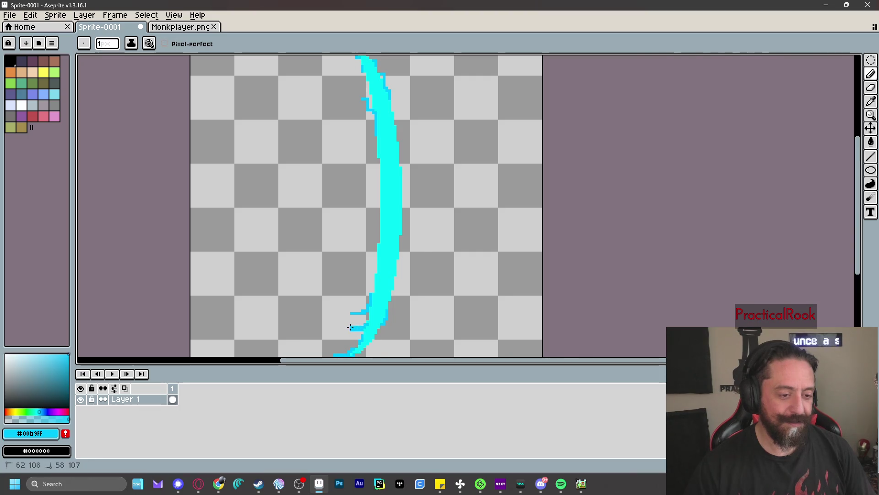
pyautogui.scroll(-4, 478, 305)
pyautogui.scroll(6, 403, 222)
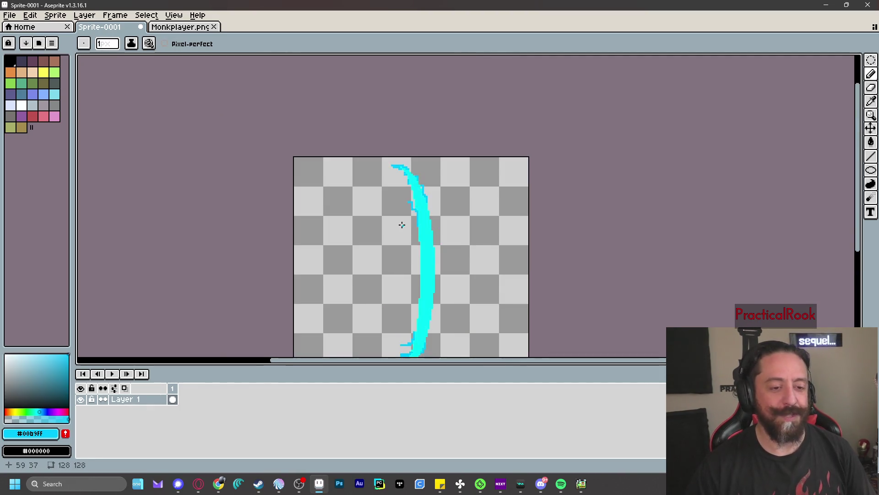
# - Erase the stray branch to the left of the arc's top
pyautogui.press('e')
pyautogui.moveTo(402, 173); pyautogui.dragTo(413, 194)
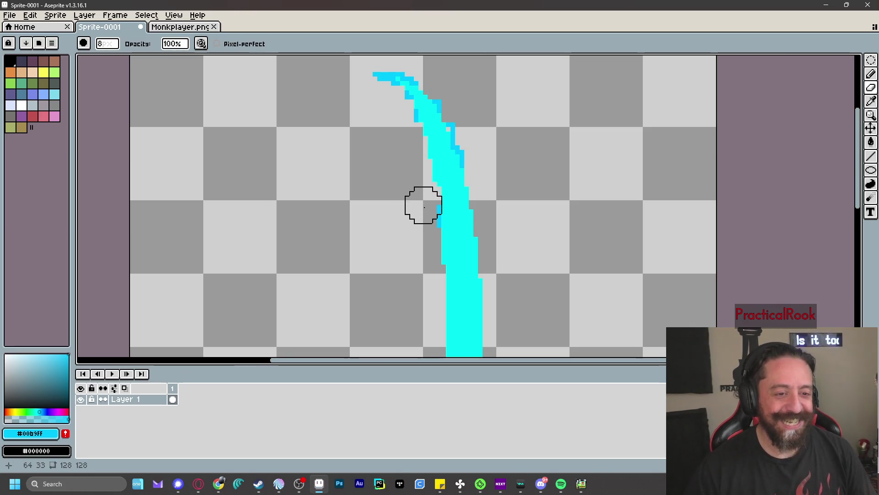
pyautogui.scroll(-6, 422, 212)
pyautogui.scroll(2, 461, 238)
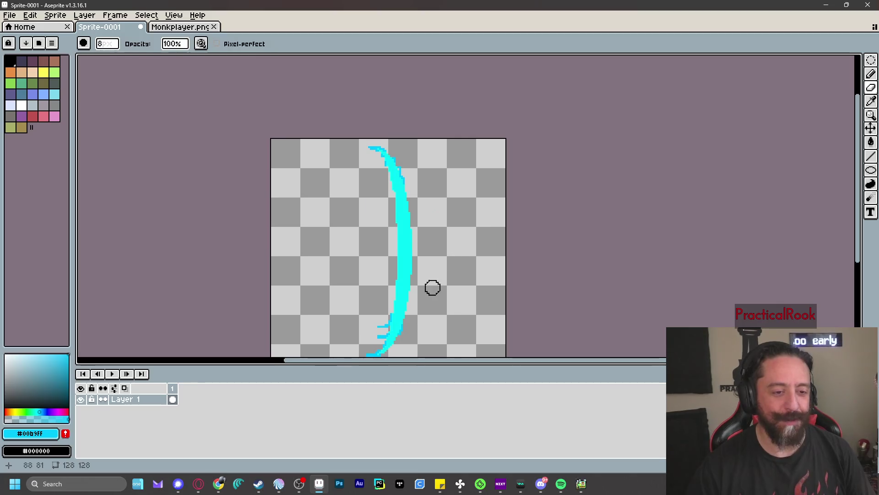
pyautogui.moveTo(432, 286); pyautogui.dragTo(438, 218)
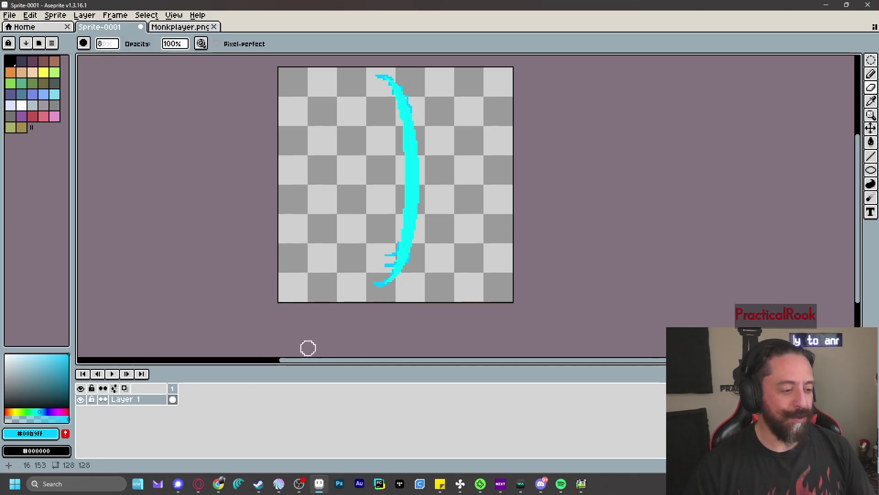
# - Duplicate Layer 1's cel into a second frame and review the Monkplayer.png punch frames
pyautogui.rightClick(187, 400)
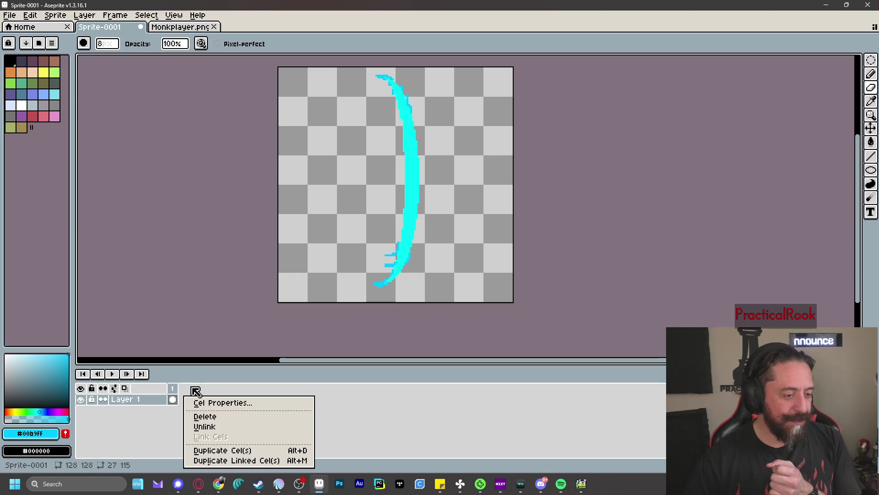
pyautogui.click(224, 450)
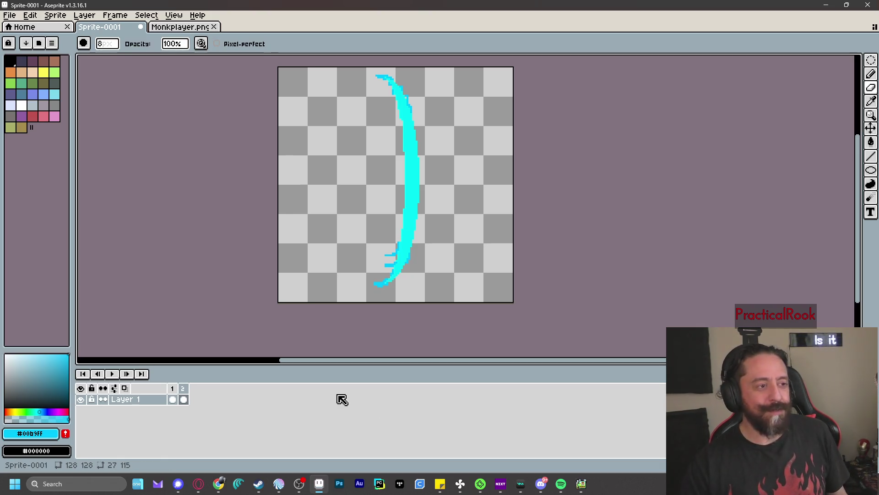
pyautogui.click(177, 27)
pyautogui.scroll(-3, 330, 78)
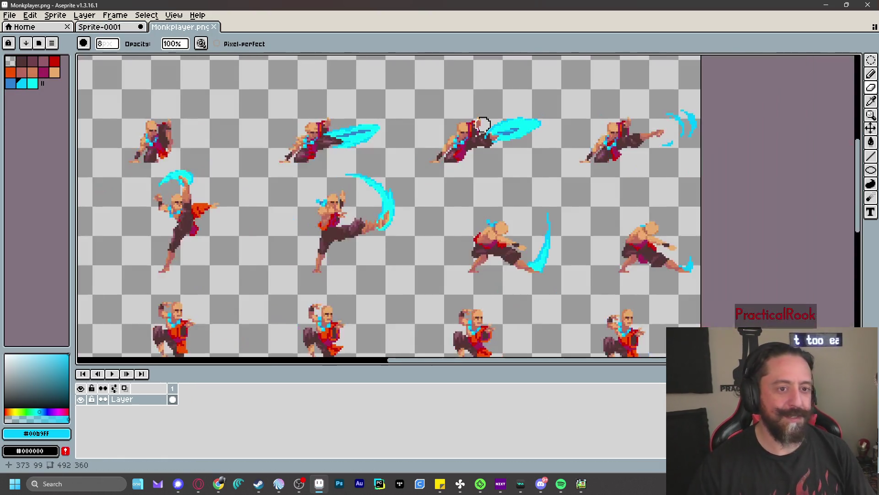
pyautogui.scroll(2, 419, 112)
pyautogui.scroll(3, 420, 112)
pyautogui.hscroll(2, 420, 112)
pyautogui.scroll(-3, 358, 207)
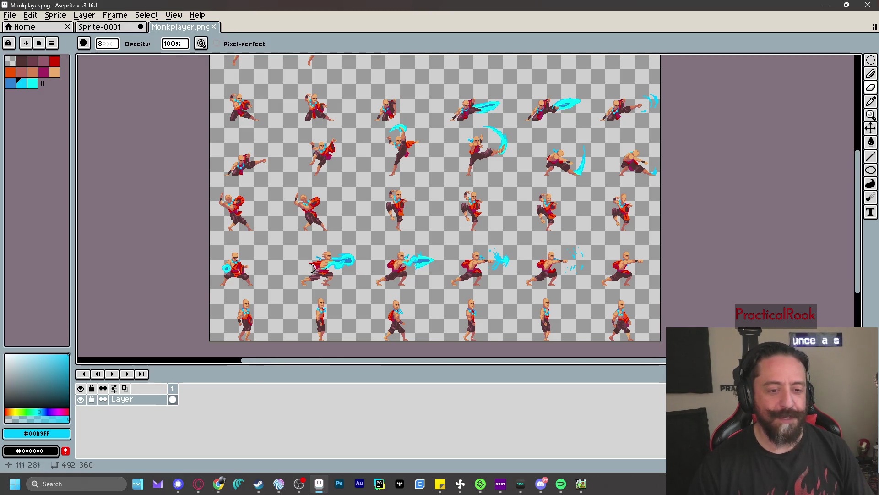
pyautogui.scroll(3, 370, 264)
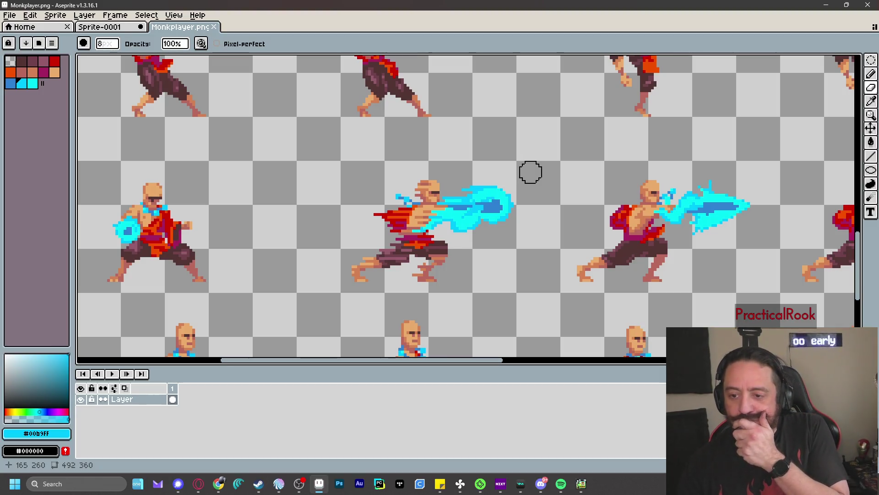
pyautogui.scroll(-3, 531, 173)
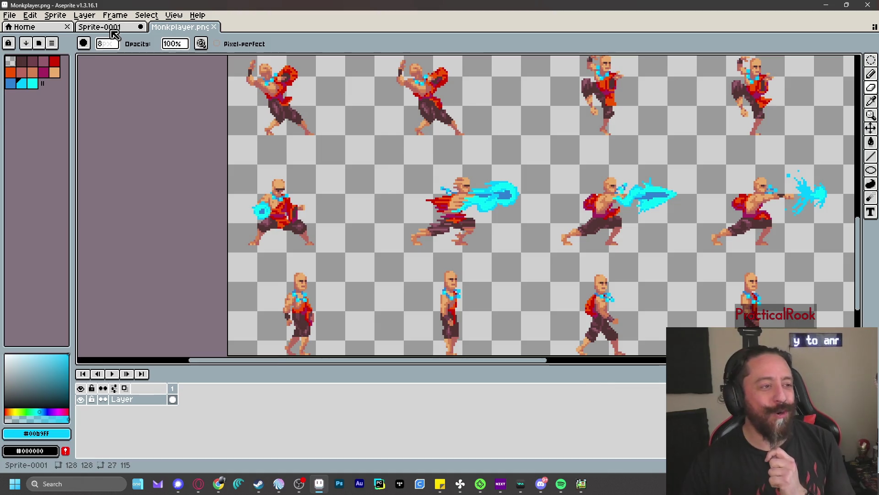
pyautogui.click(110, 29)
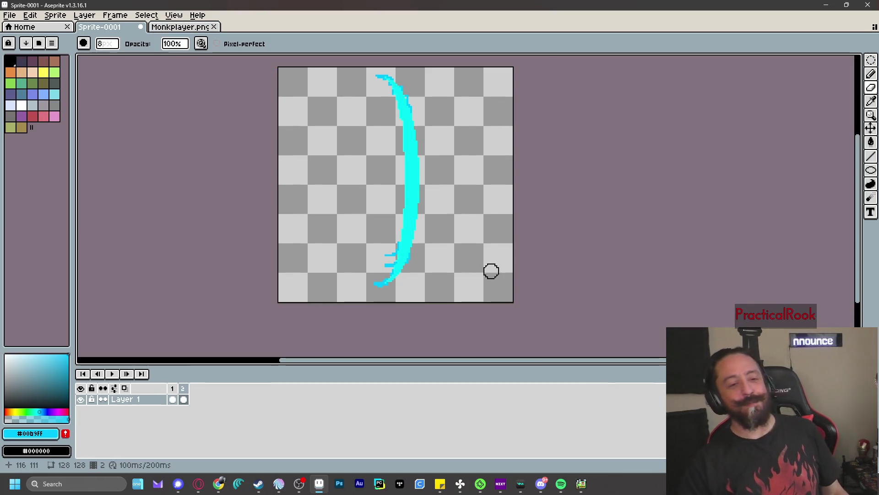
# - On frame 2, extend the arc's top tip leftward with a 1-px pencil
pyautogui.scroll(2, 491, 269)
pyautogui.press('b')
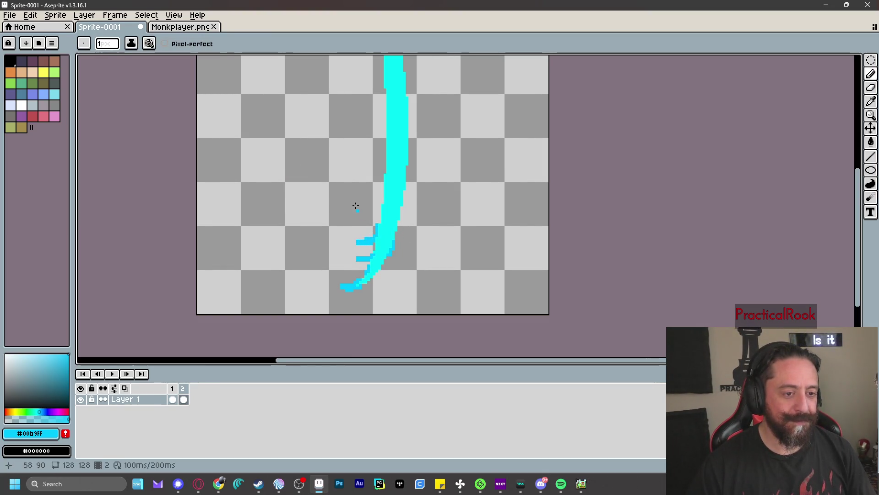
pyautogui.click(176, 29)
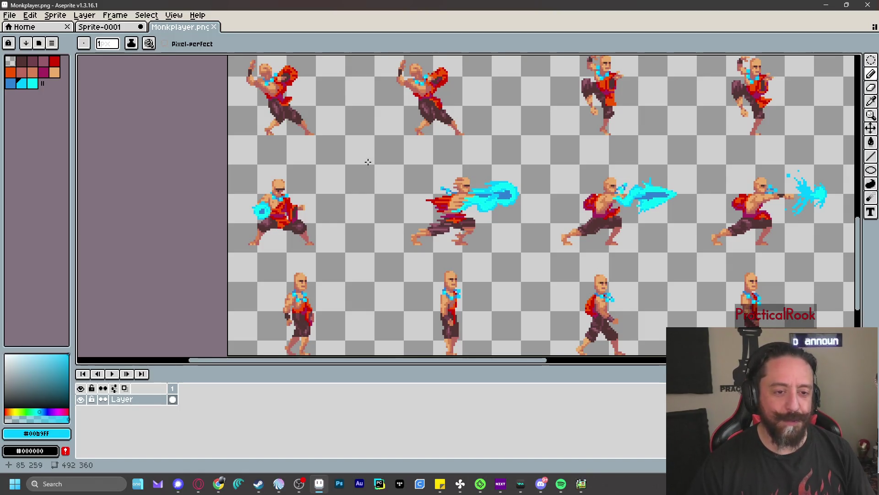
pyautogui.click(102, 27)
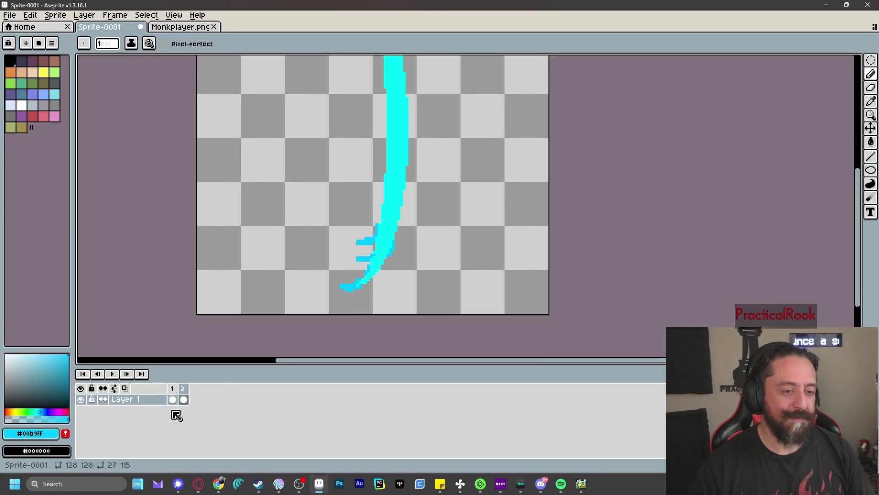
pyautogui.click(183, 398)
pyautogui.moveTo(256, 174); pyautogui.dragTo(275, 202)
pyautogui.hotkey('ctrl', 'z')
pyautogui.moveTo(265, 149)
pyautogui.mouseDown()
pyautogui.moveTo(292, 234)
pyautogui.moveTo(316, 261)
pyautogui.mouseUp()
pyautogui.scroll(2, 406, 83)
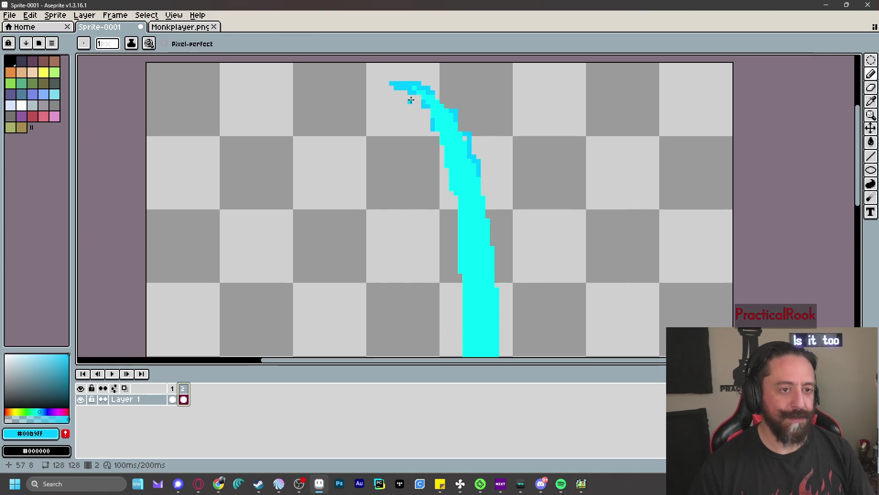
pyautogui.moveTo(415, 96)
pyautogui.mouseDown()
pyautogui.moveTo(404, 93)
pyautogui.moveTo(410, 77)
pyautogui.moveTo(360, 89)
pyautogui.mouseUp()
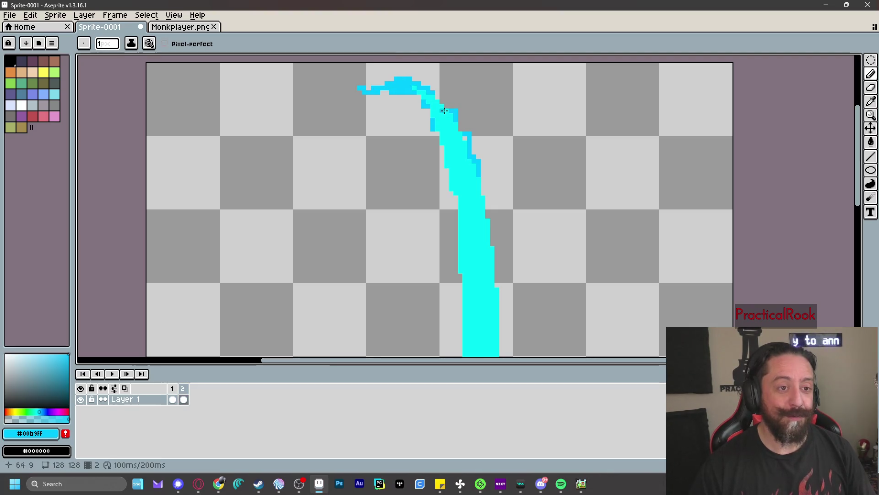
# - Try a curl on the arc's bottom tail, then undo it
pyautogui.scroll(-7, 466, 177)
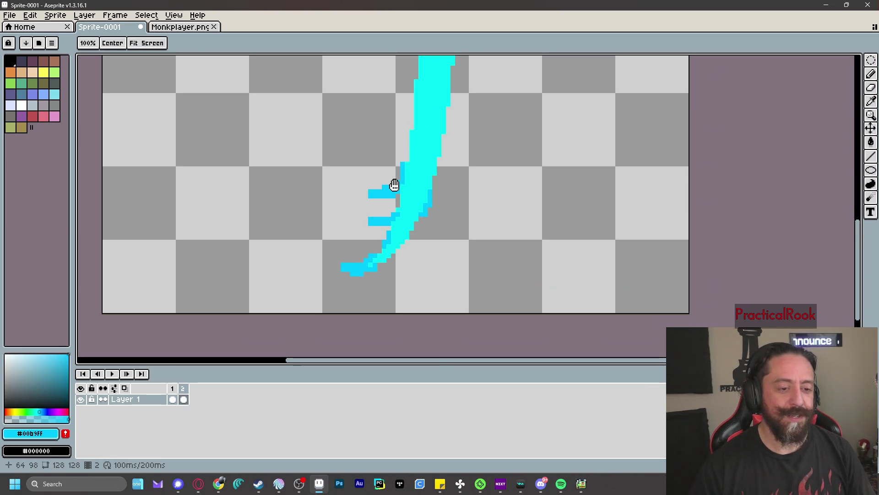
pyautogui.moveTo(378, 251); pyautogui.dragTo(338, 274)
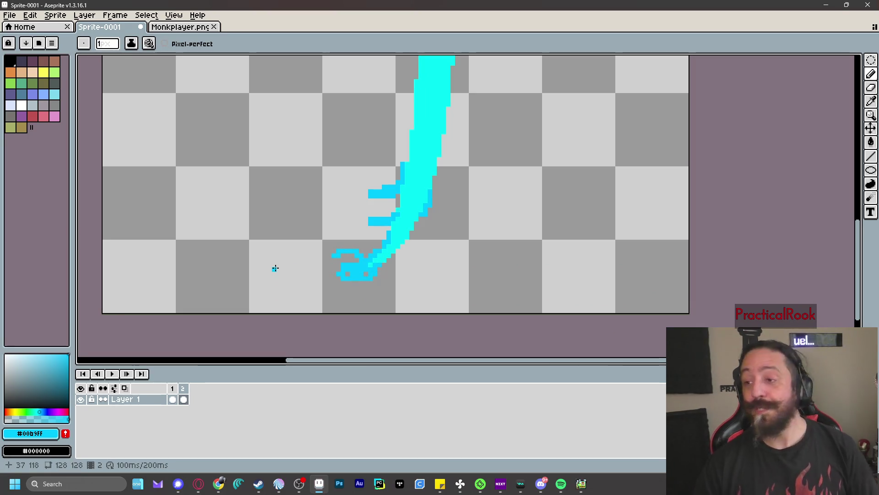
pyautogui.scroll(-4, 274, 268)
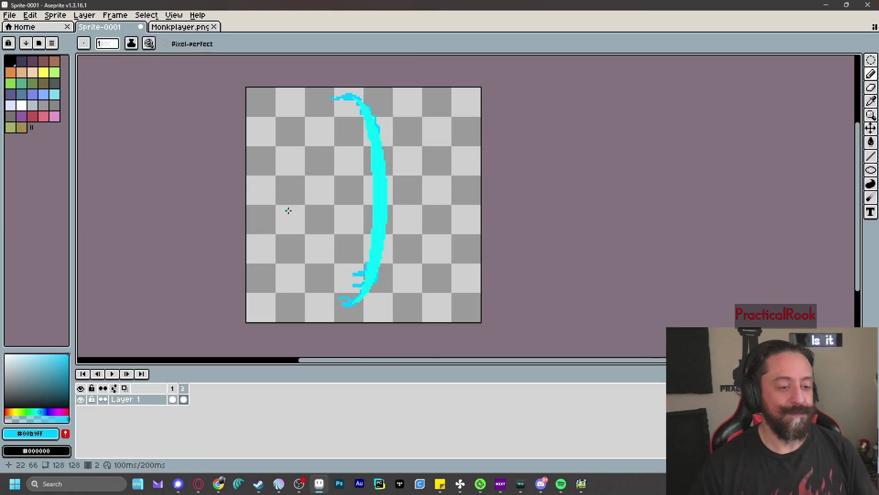
pyautogui.hotkey('ctrl', 'z')
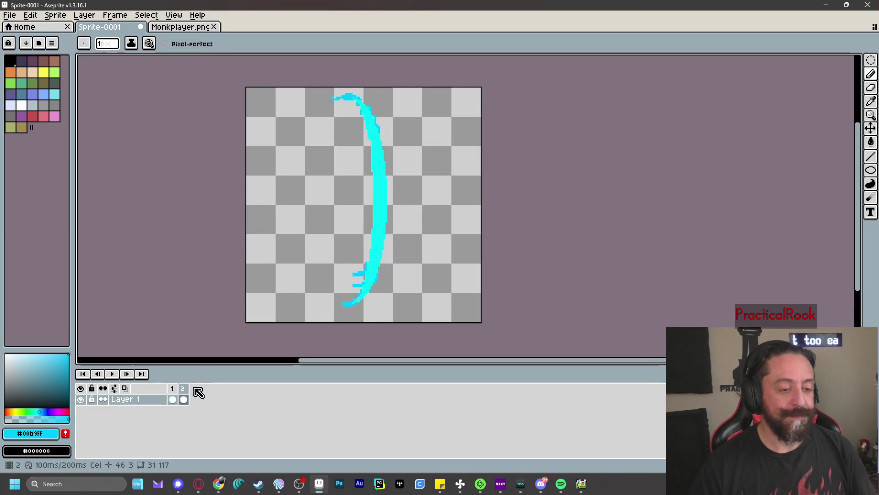
pyautogui.rightClick(183, 389)
# - Duplicate frame 2's cel into a new frame 3
pyautogui.click(385, 422)
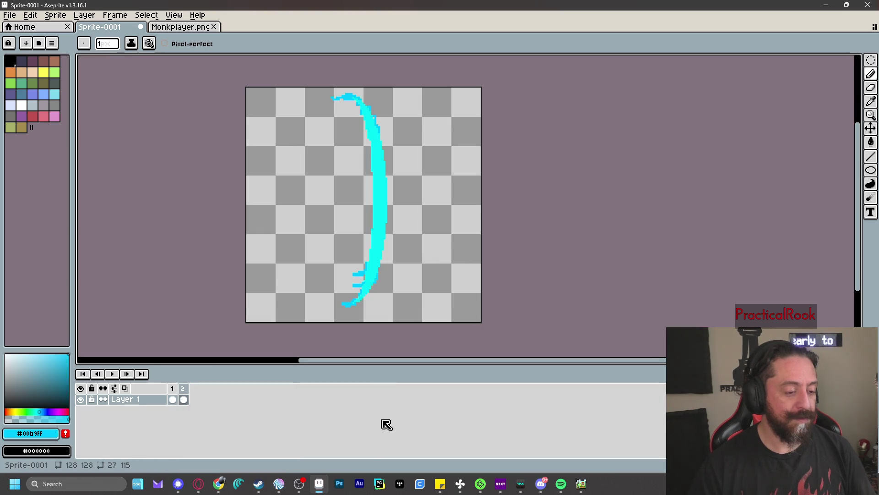
pyautogui.rightClick(185, 401)
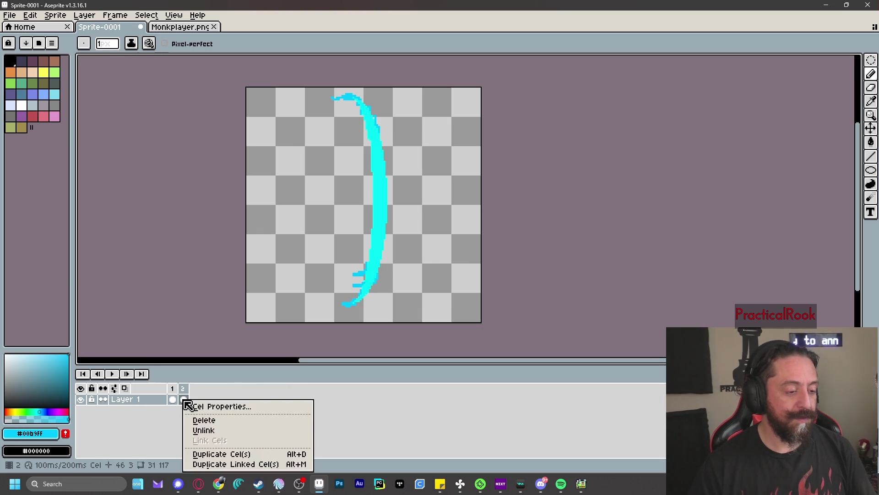
pyautogui.click(240, 454)
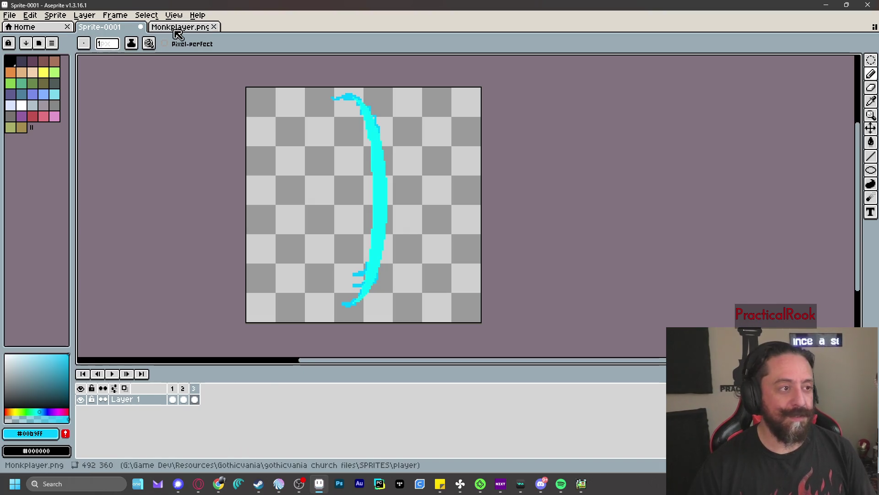
# - On frame 3, erase the stroke's top-left and bottom-left tips
pyautogui.scroll(3, 320, 179)
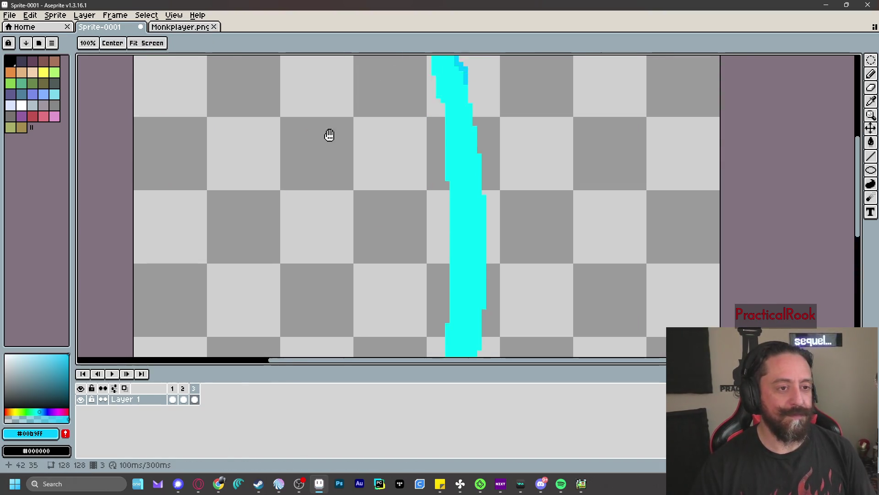
pyautogui.moveTo(330, 133); pyautogui.dragTo(359, 272)
pyautogui.press('e')
pyautogui.moveTo(365, 133); pyautogui.dragTo(379, 130)
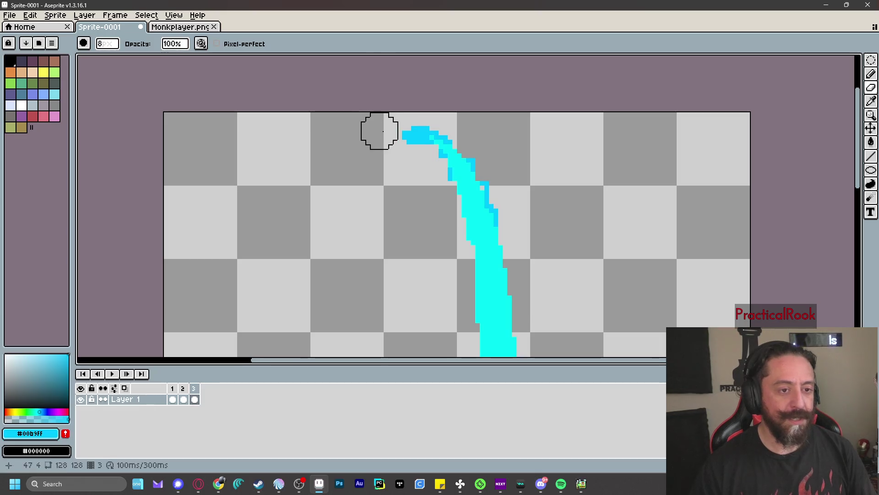
pyautogui.scroll(-5, 403, 151)
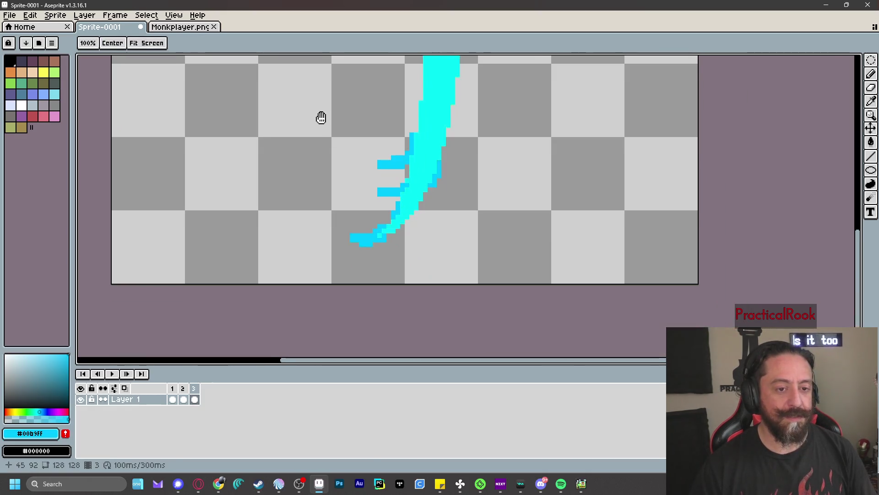
pyautogui.click(344, 239)
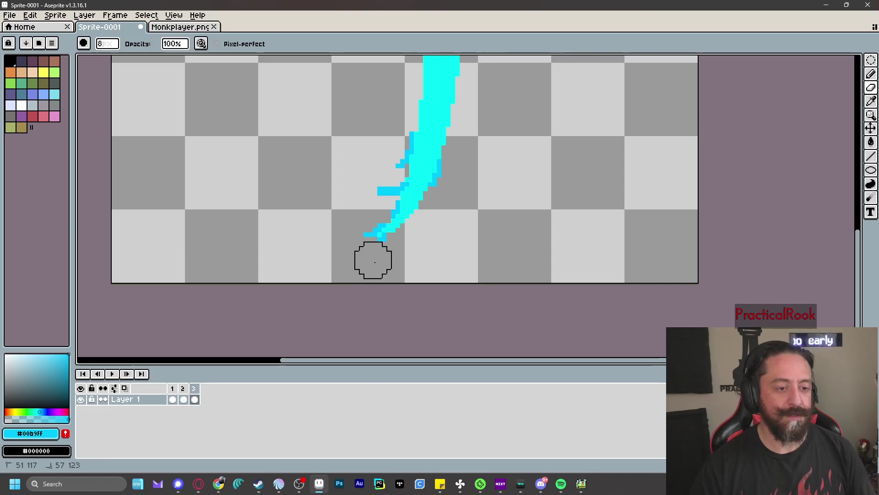
# - Paint cyan pixels at the bottom tip and a short branch left of the stroke
pyautogui.press('b')
pyautogui.moveTo(389, 244); pyautogui.dragTo(380, 242)
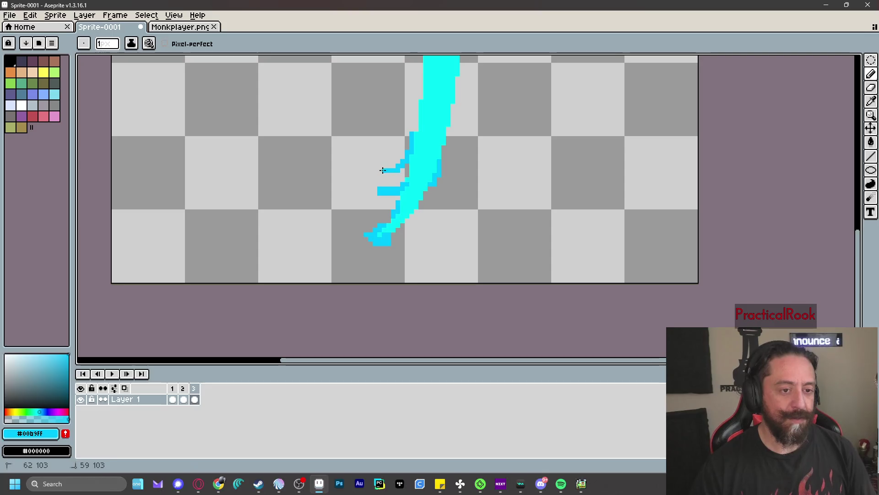
pyautogui.scroll(10, 353, 214)
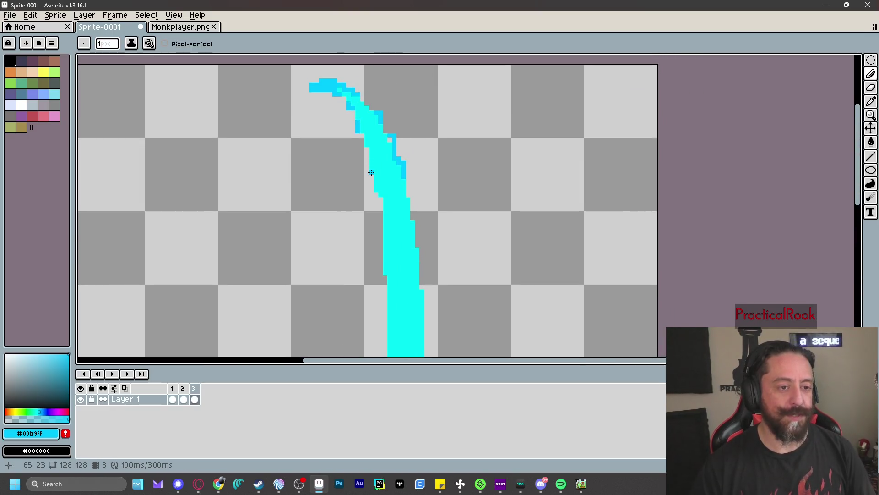
pyautogui.moveTo(366, 155)
pyautogui.mouseDown()
pyautogui.moveTo(342, 154)
pyautogui.moveTo(357, 156)
pyautogui.mouseUp()
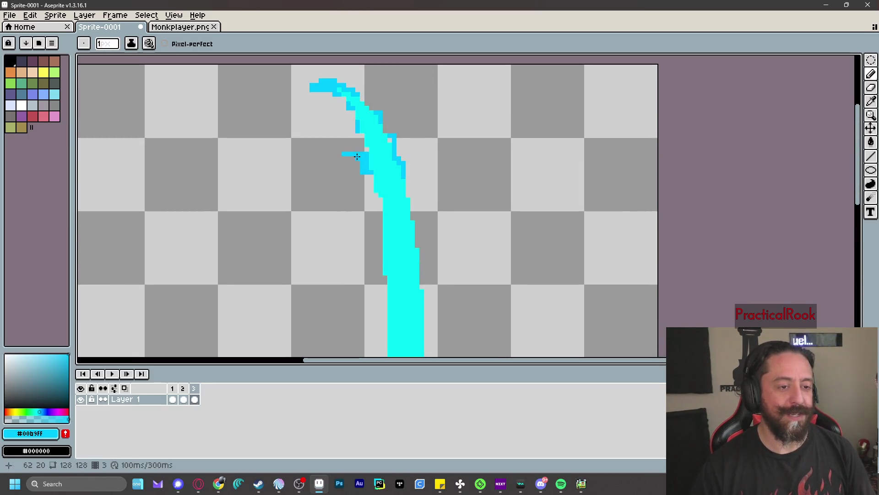
pyautogui.scroll(-6, 424, 146)
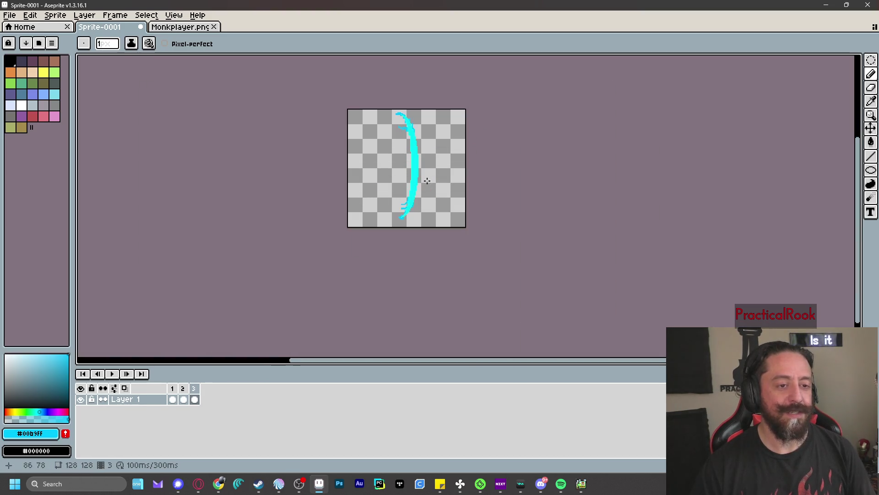
pyautogui.rightClick(195, 399)
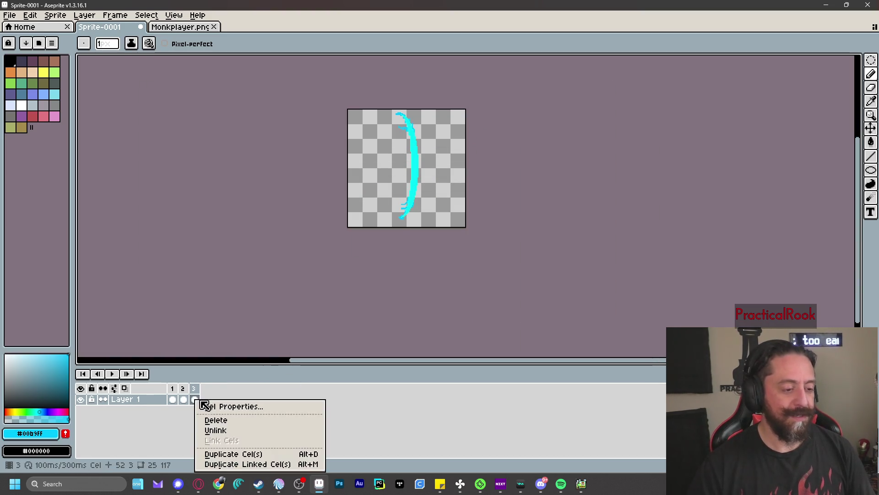
# - Duplicate frame 3 into a new frame 4, add a cyan line down-left, and erase the branch tips
pyautogui.click(243, 454)
pyautogui.scroll(2, 399, 222)
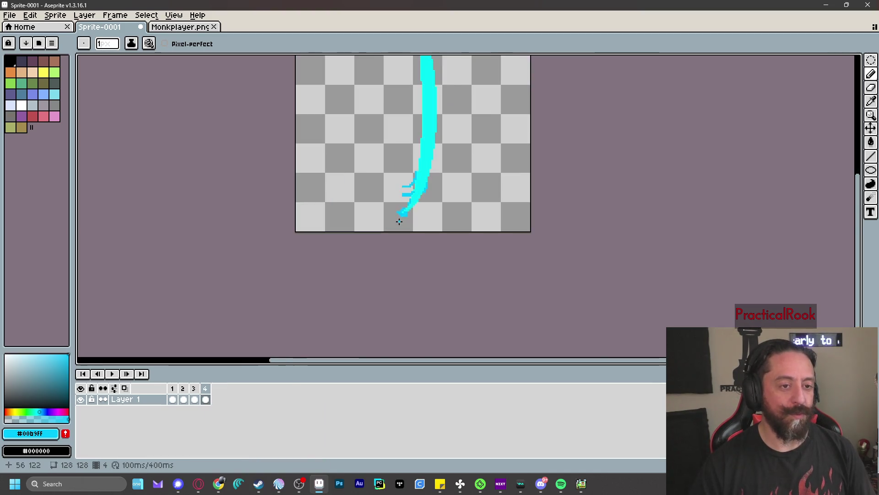
pyautogui.scroll(3, 399, 222)
pyautogui.scroll(2, 422, 226)
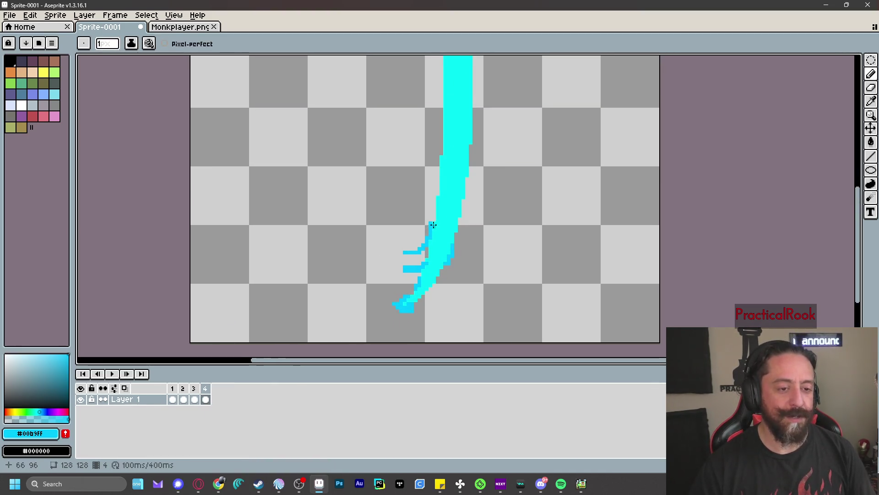
pyautogui.moveTo(430, 236)
pyautogui.mouseDown()
pyautogui.moveTo(418, 251)
pyautogui.moveTo(389, 249)
pyautogui.mouseUp()
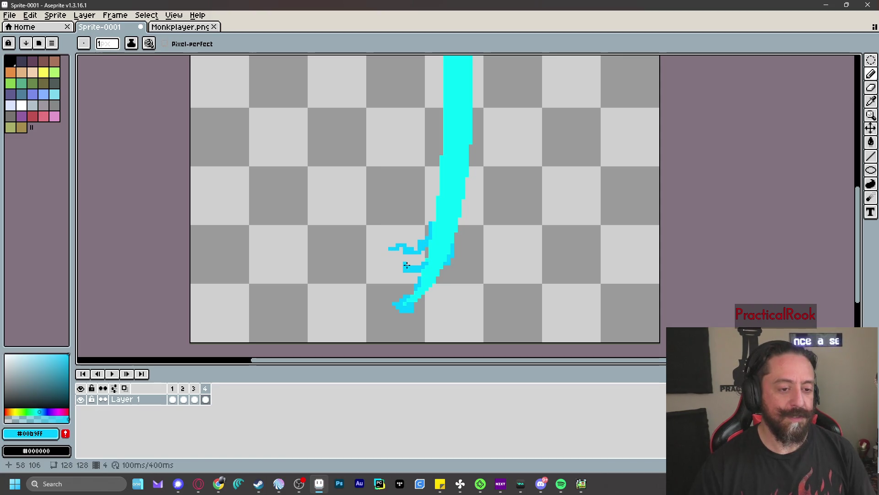
pyautogui.moveTo(439, 196)
pyautogui.mouseDown()
pyautogui.moveTo(414, 220)
pyautogui.moveTo(389, 157)
pyautogui.mouseUp()
pyautogui.press('e')
pyautogui.click(381, 126)
pyautogui.click(367, 77)
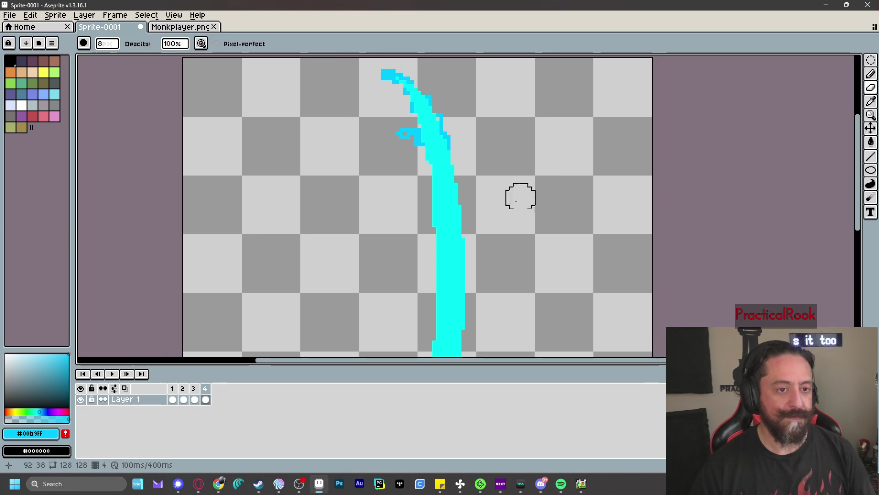
pyautogui.scroll(-5, 432, 255)
pyautogui.scroll(3, 432, 256)
# - Step through frames 1–4 to compare the drawings, then select frames 1 and 2
pyautogui.click(172, 388)
pyautogui.click(205, 388)
pyautogui.click(177, 387)
pyautogui.click(183, 388)
pyautogui.click(195, 388)
pyautogui.click(173, 388)
pyautogui.click(194, 388)
pyautogui.click(184, 388)
pyautogui.click(172, 388)
pyautogui.moveTo(172, 388); pyautogui.dragTo(190, 388)
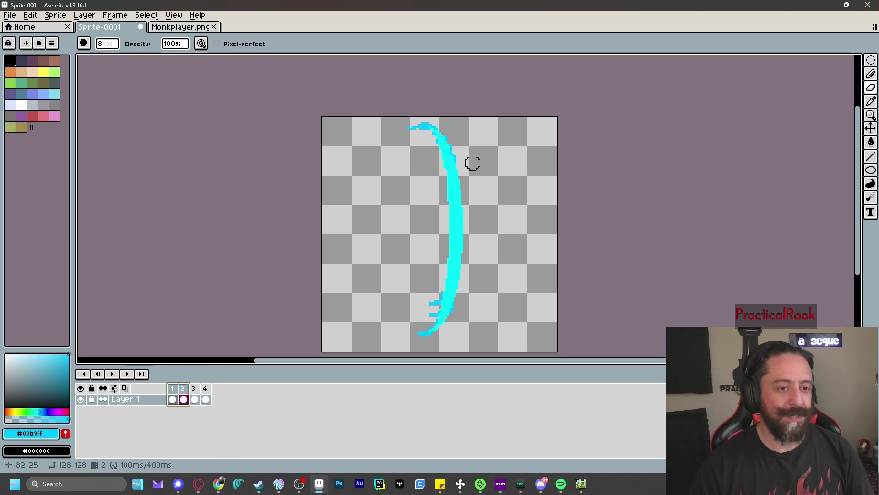
pyautogui.scroll(1, 434, 163)
# - Add a small cyan pixel blob left of the stroke on frame 2, then review frames 2–4
pyautogui.press('b')
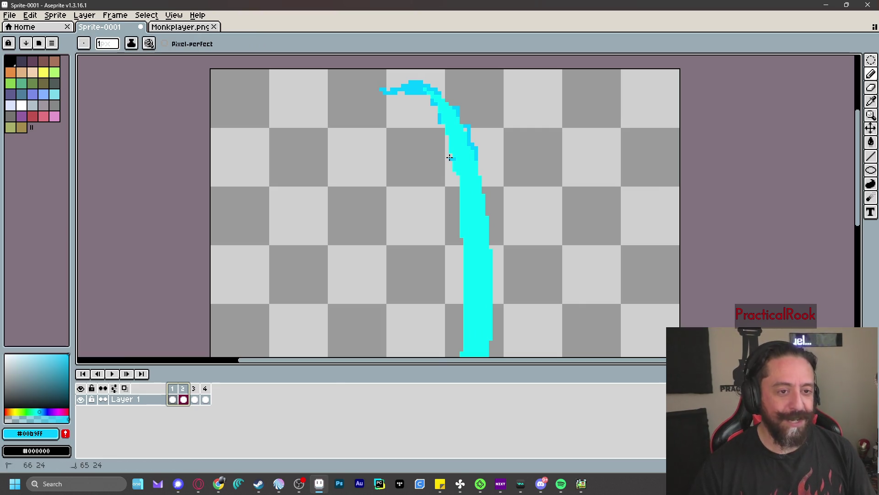
pyautogui.moveTo(447, 147); pyautogui.dragTo(444, 150)
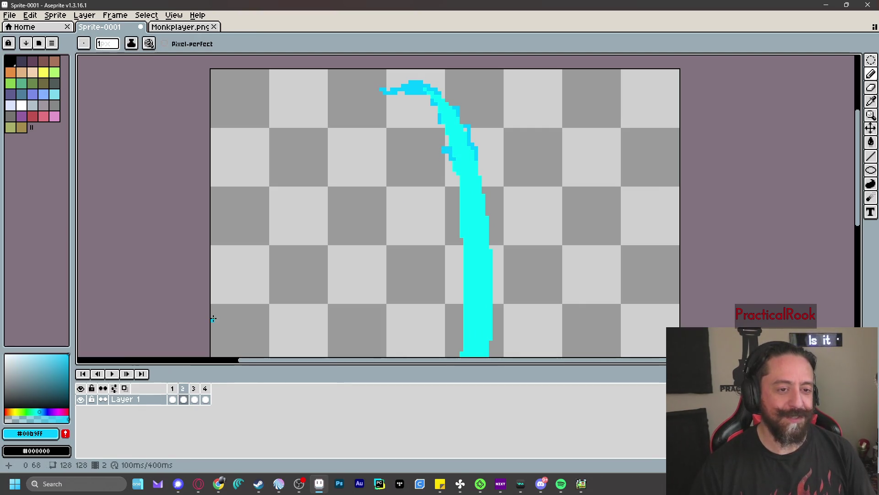
pyautogui.click(182, 389)
pyautogui.click(194, 389)
pyautogui.click(208, 391)
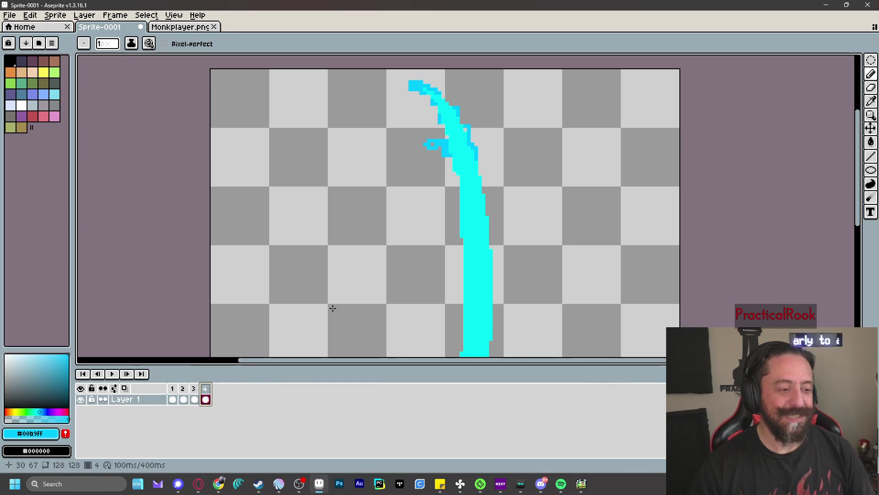
pyautogui.scroll(-3, 330, 308)
pyautogui.press('h')
pyautogui.moveTo(445, 304); pyautogui.dragTo(439, 241)
pyautogui.press('b')
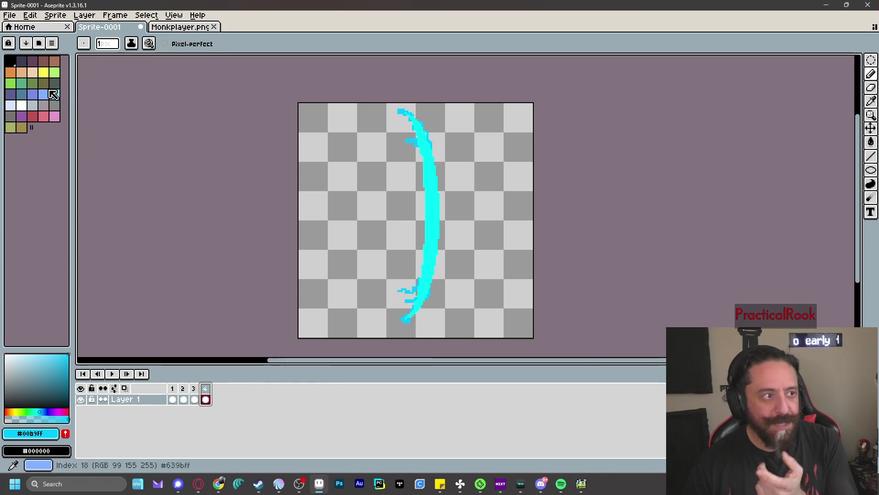
# - In Save As, browse to Game Dev > Resources > Gothicvania and create an Attacks folder
pyautogui.click(10, 16)
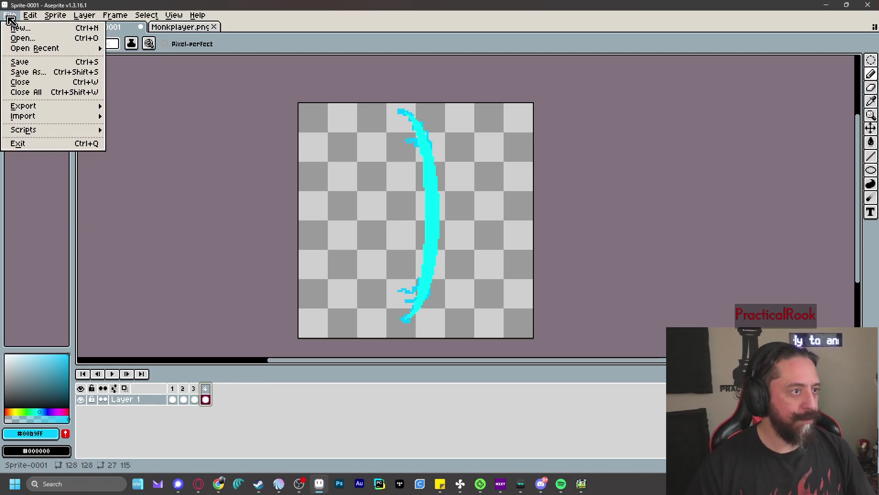
pyautogui.click(46, 72)
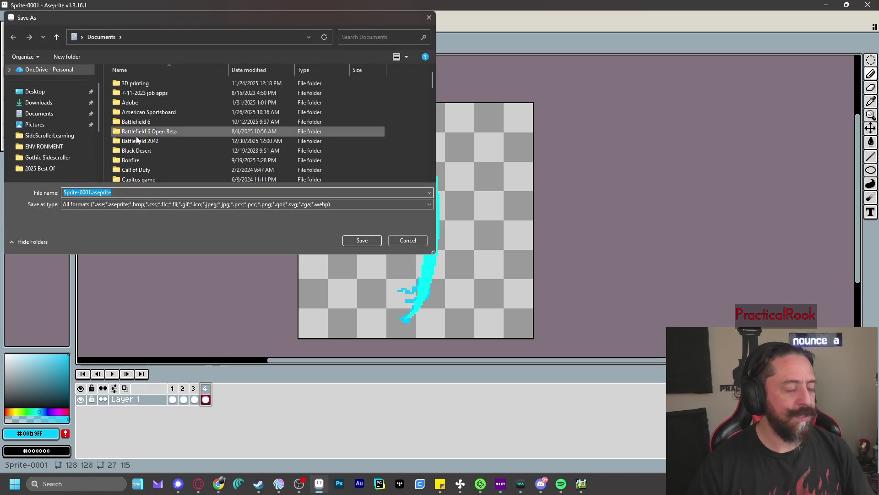
pyautogui.scroll(-2, 64, 120)
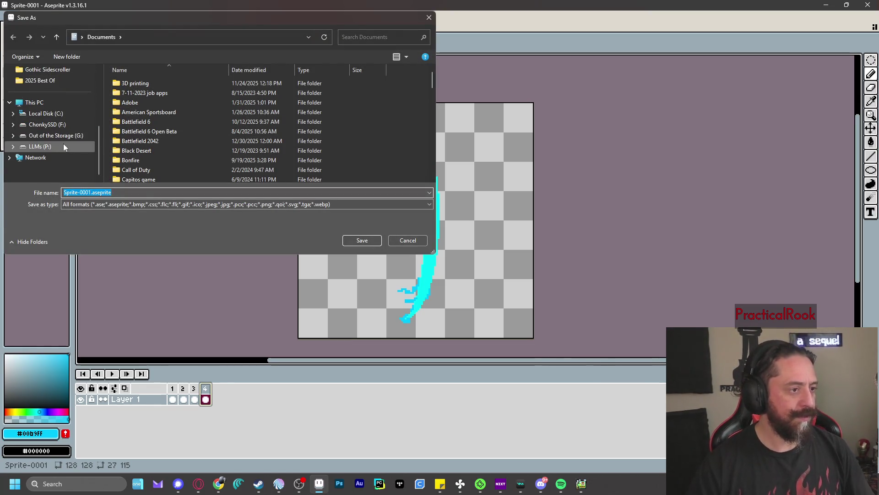
pyautogui.click(54, 157)
pyautogui.scroll(-10, 174, 133)
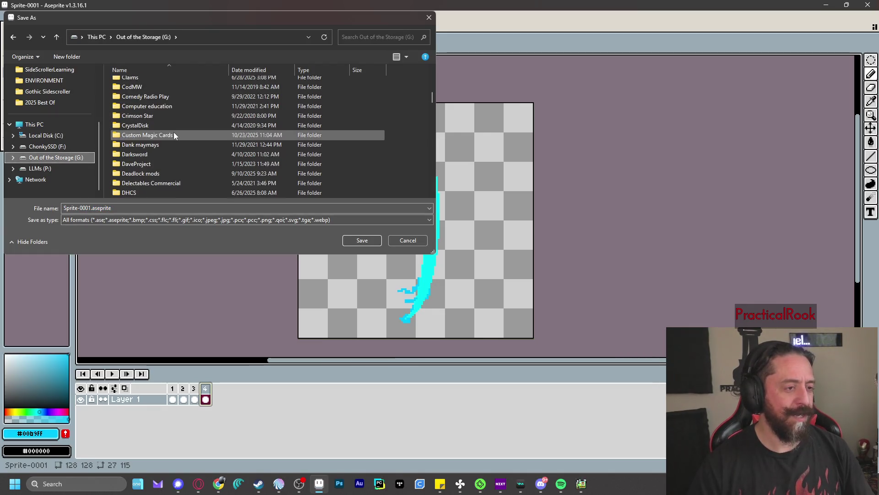
pyautogui.scroll(-3, 174, 132)
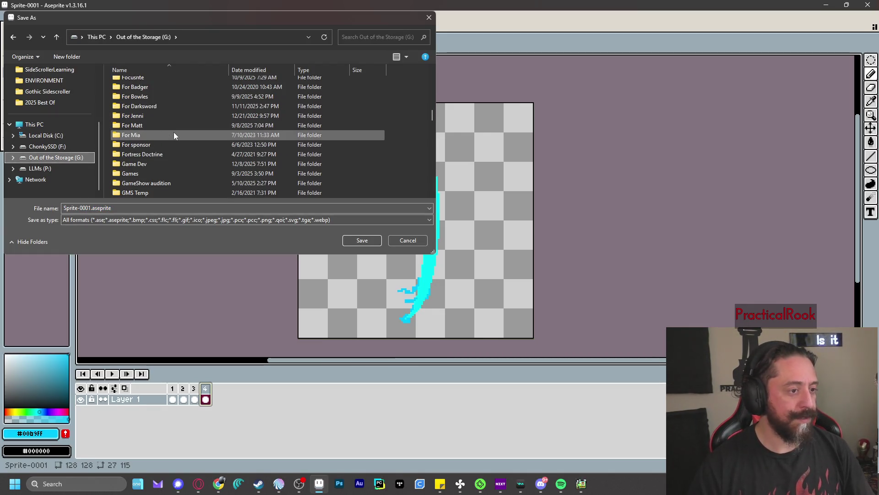
pyautogui.doubleClick(159, 168)
pyautogui.doubleClick(133, 97)
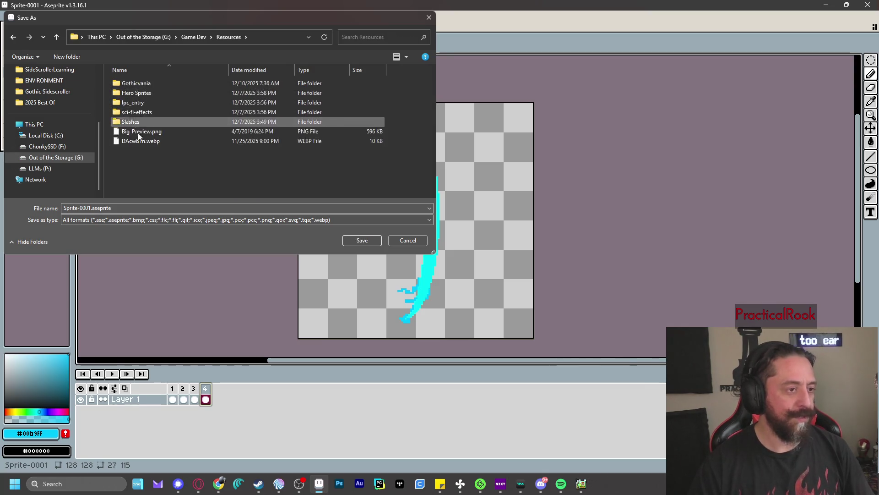
pyautogui.doubleClick(151, 83)
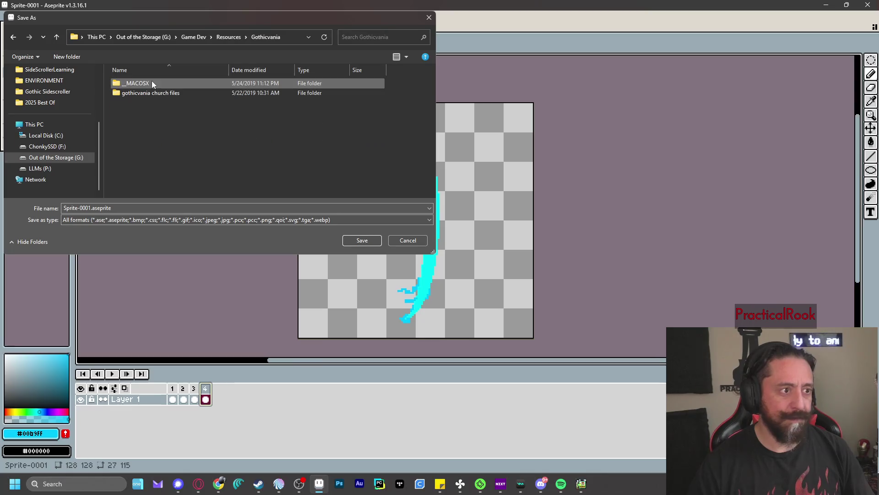
pyautogui.click(72, 58)
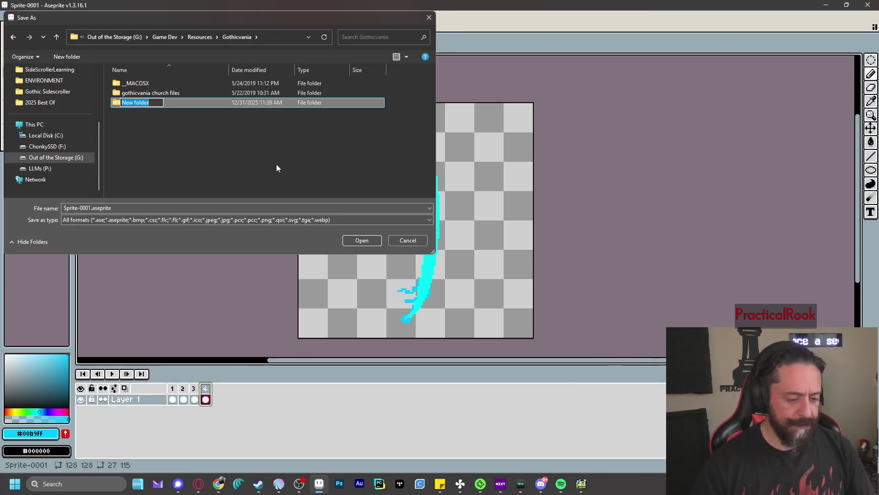
pyautogui.write('Attacks')
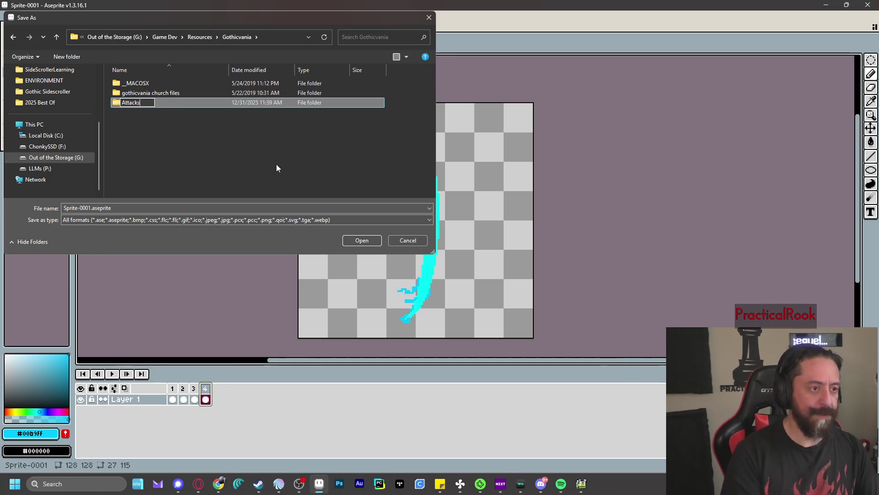
pyautogui.press('Return')
# - Replace the Sprite-0001 name and save the sprite as BlueWave.aseprite
pyautogui.click(91, 208)
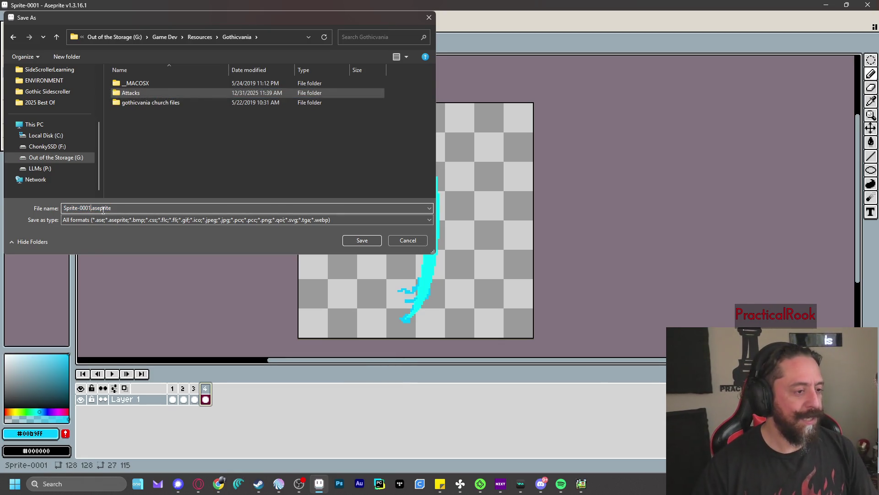
pyautogui.press('BackSpace')
pyautogui.press('BackSpace')
pyautogui.press('BackSpace')
pyautogui.write('BlueWave')
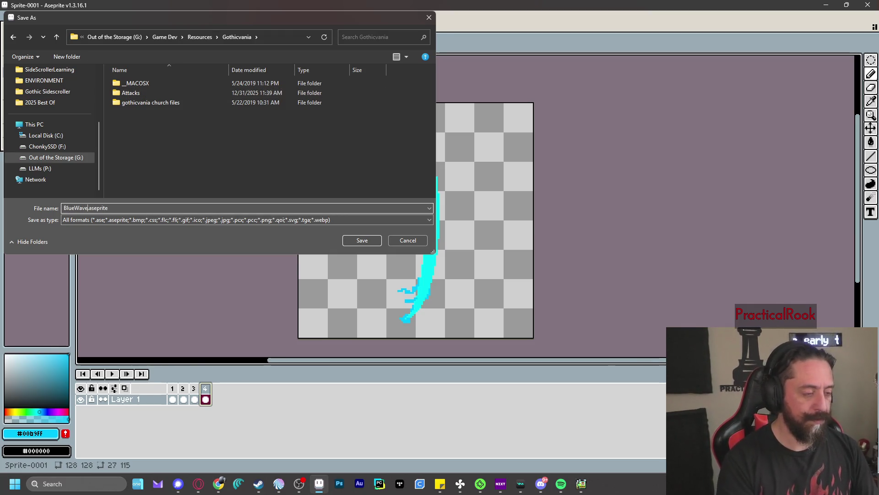
pyautogui.press('Return')
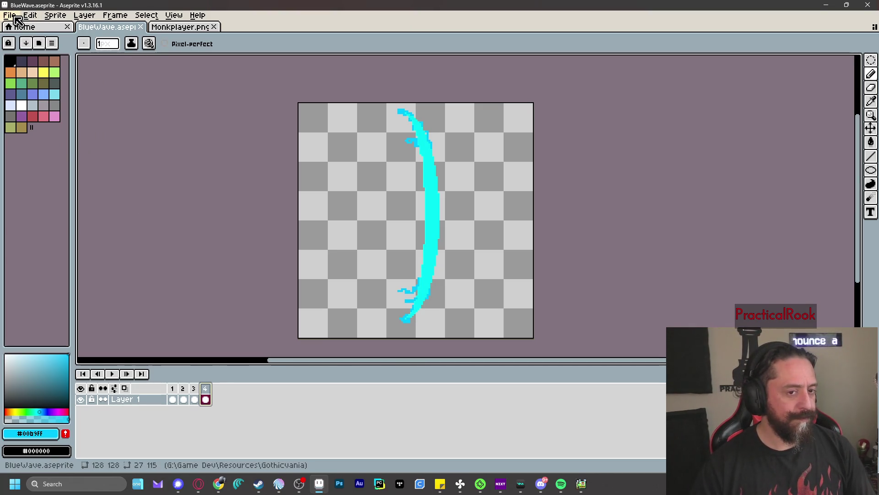
# - Open Export Sprite Sheet and enable writing the sheet to an output file
pyautogui.click(14, 16)
pyautogui.moveTo(50, 107)
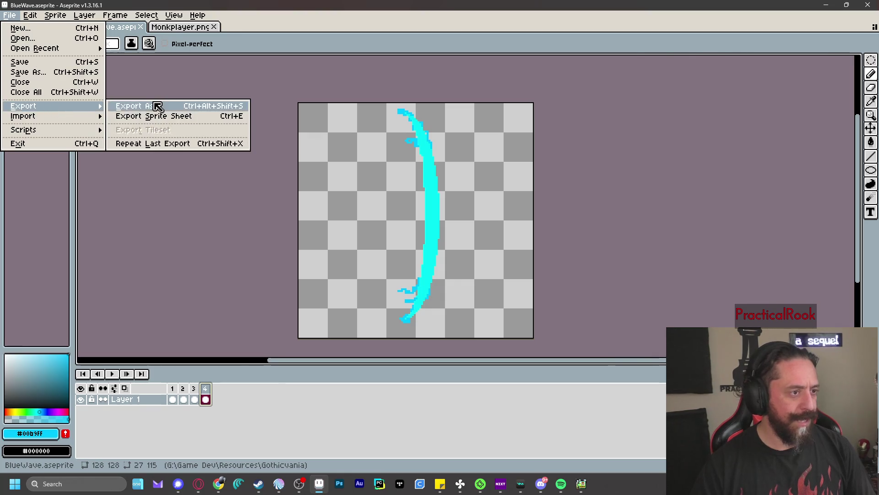
pyautogui.click(161, 118)
pyautogui.moveTo(602, 148)
pyautogui.mouseDown()
pyautogui.moveTo(609, 92)
pyautogui.moveTo(587, 60)
pyautogui.mouseUp()
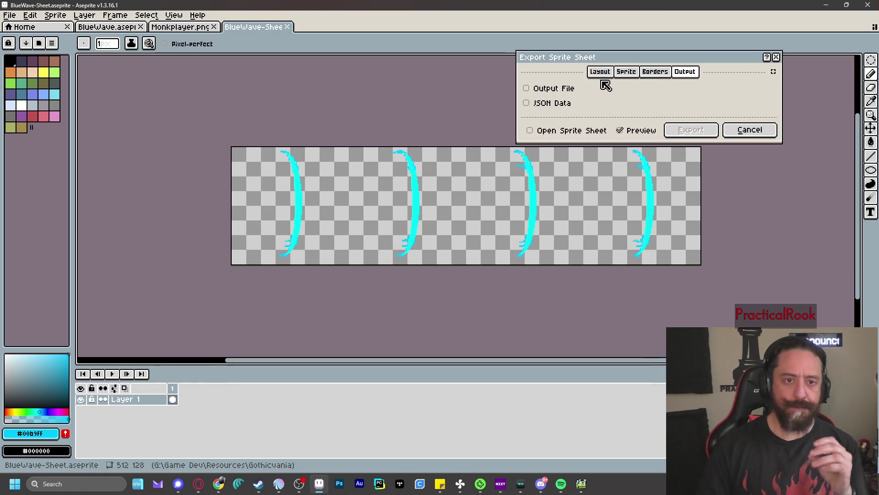
pyautogui.click(560, 88)
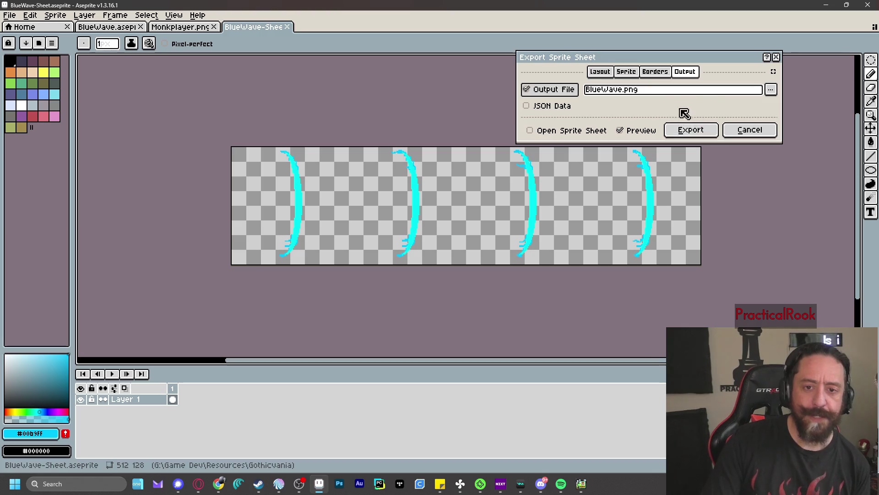
# - Set the output file to Attacks\BlueWave.png and export the sprite sheet
pyautogui.click(772, 90)
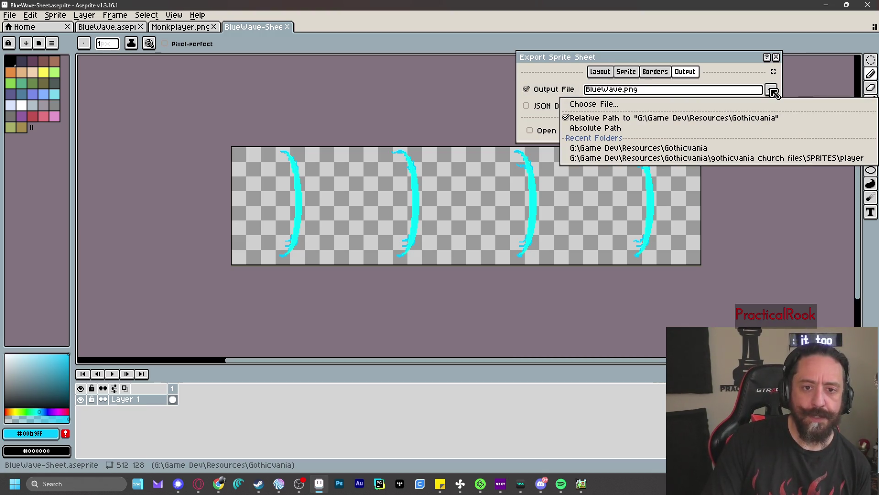
pyautogui.click(621, 128)
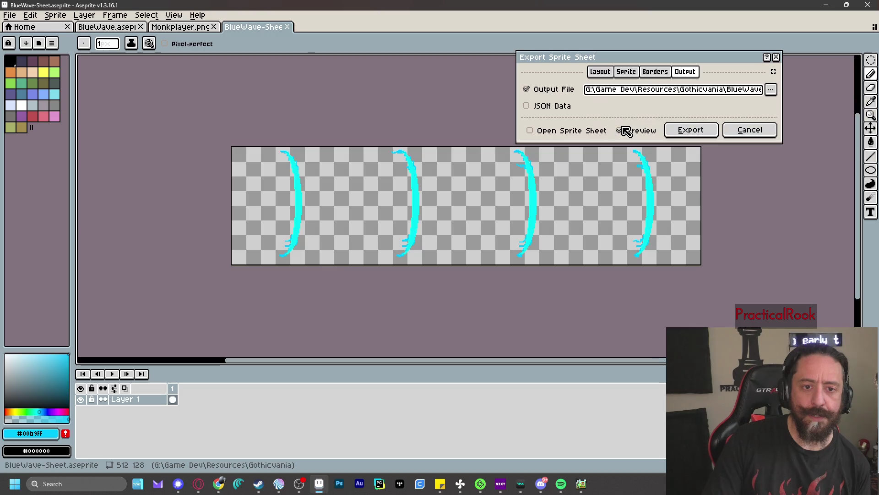
pyautogui.click(750, 91)
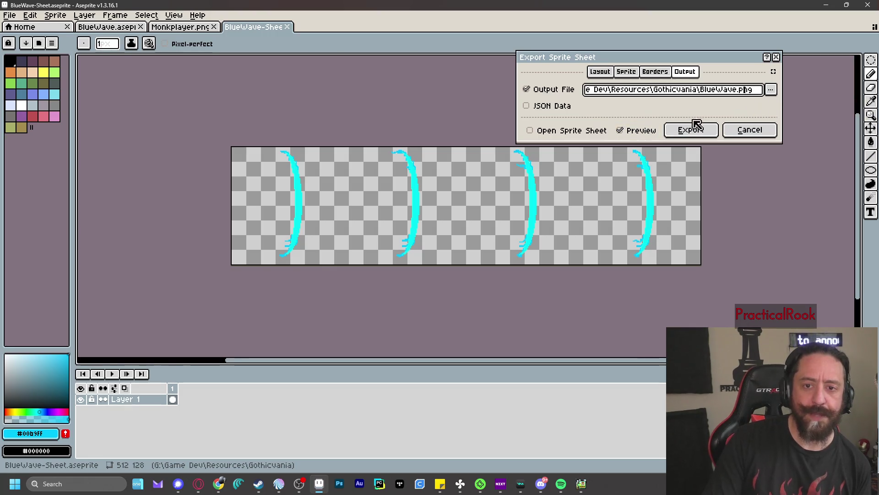
pyautogui.click(771, 90)
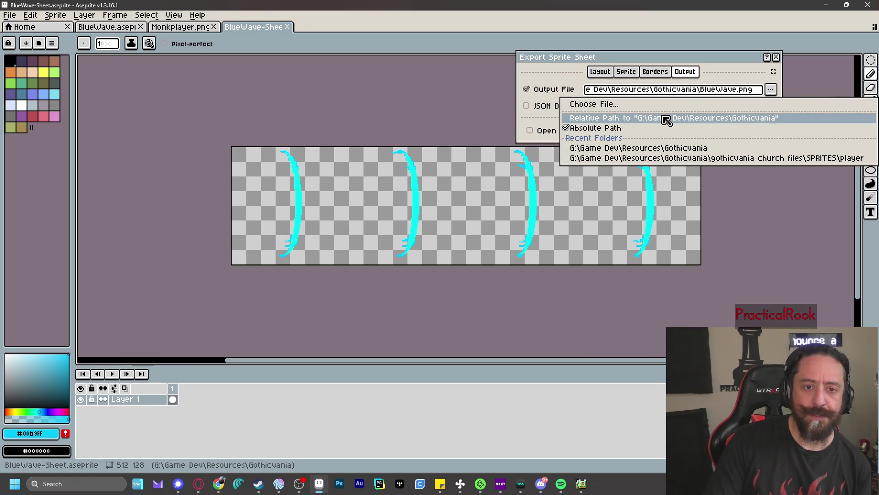
pyautogui.click(641, 105)
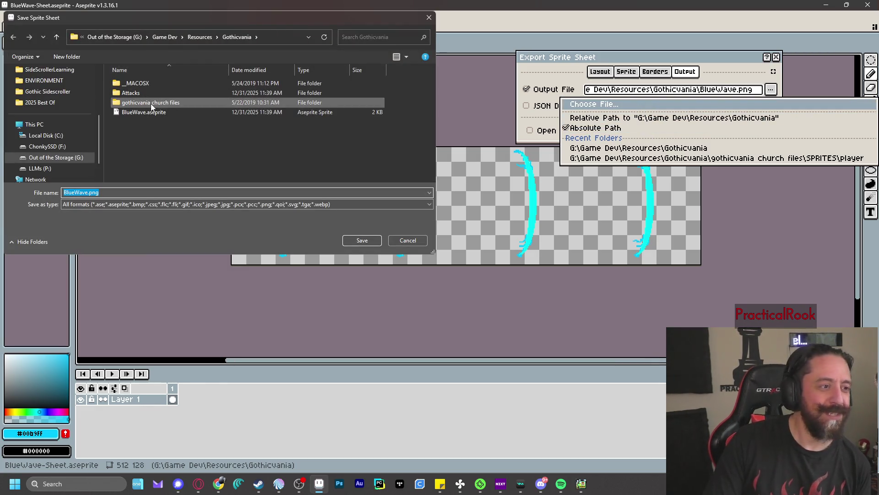
pyautogui.doubleClick(128, 93)
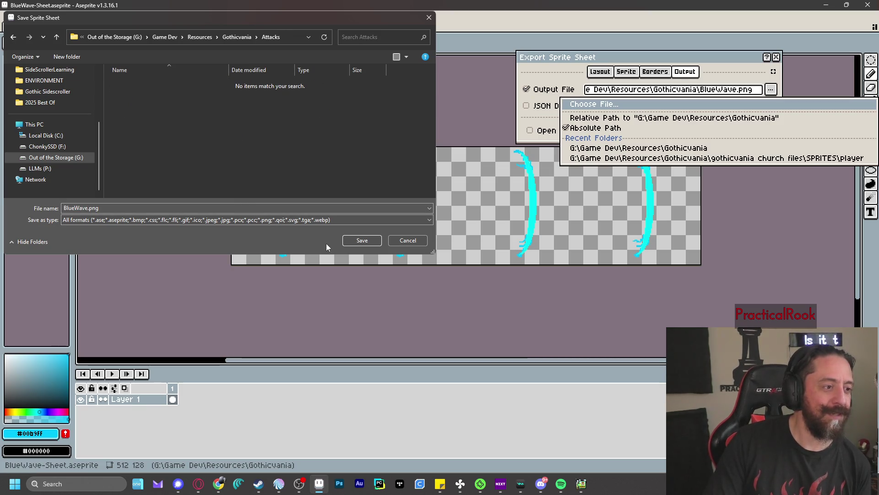
pyautogui.click(361, 240)
pyautogui.click(694, 132)
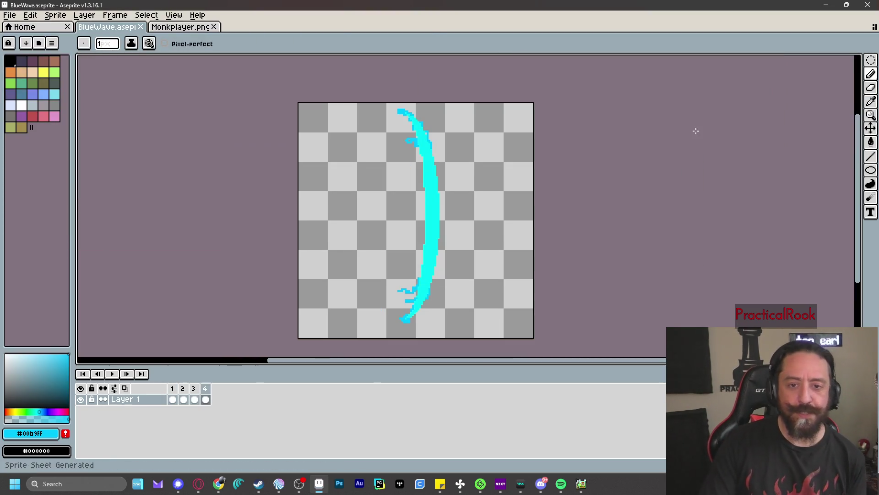
pyautogui.click(582, 488)
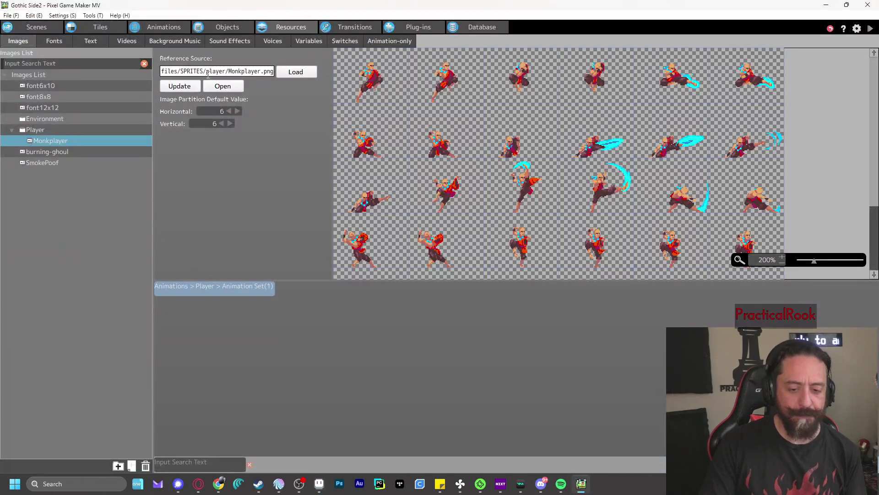
# - Add Attacks/BlueWave.png as an image resource with Horizontal partition set to 4
pyautogui.rightClick(37, 183)
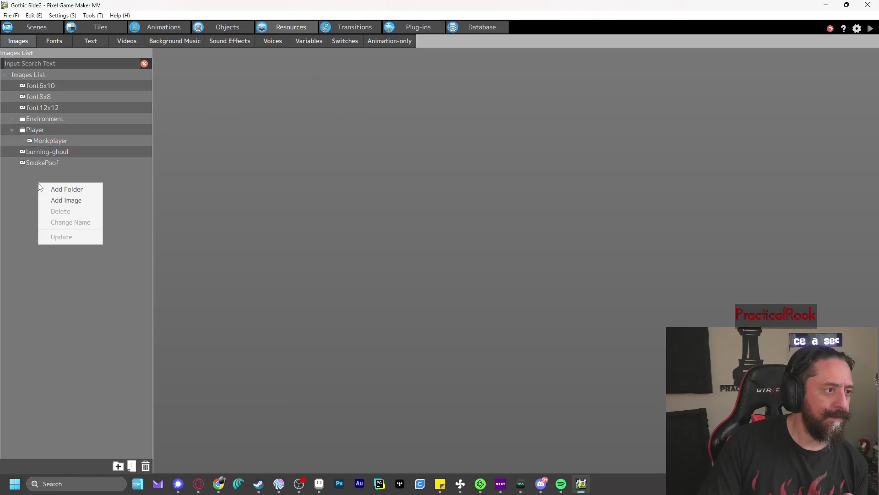
pyautogui.click(74, 200)
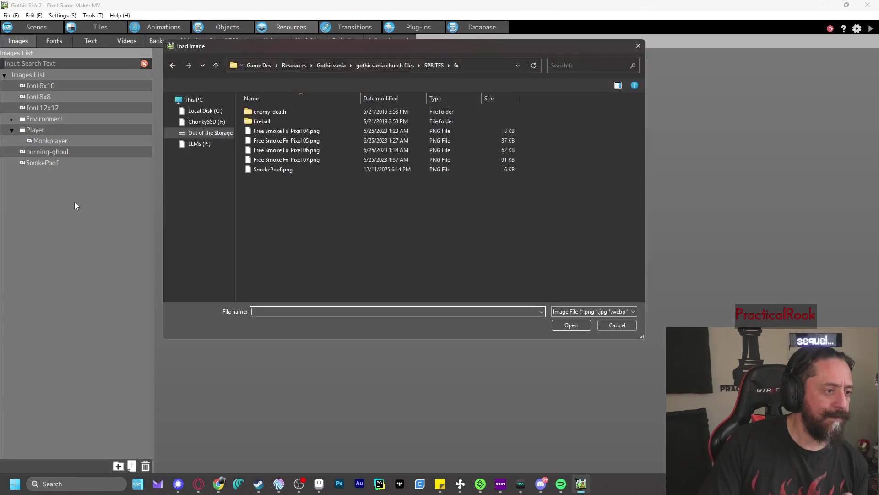
pyautogui.click(329, 66)
pyautogui.doubleClick(269, 111)
pyautogui.click(269, 112)
pyautogui.doubleClick(268, 112)
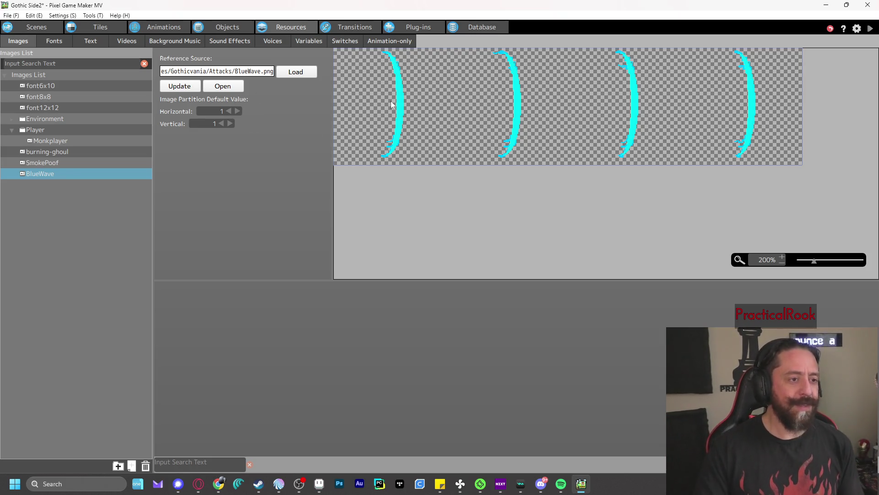
pyautogui.doubleClick(238, 111)
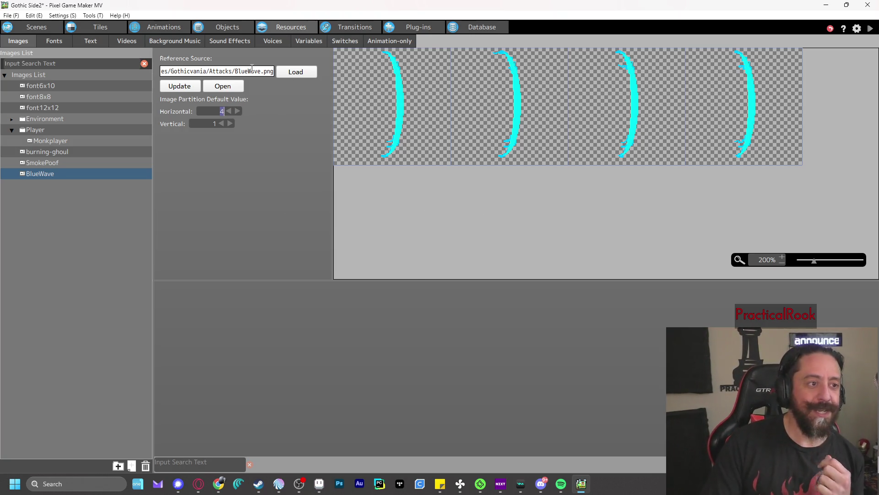
# - In the Animations editor, add a new animation named BlueWave
pyautogui.click(164, 29)
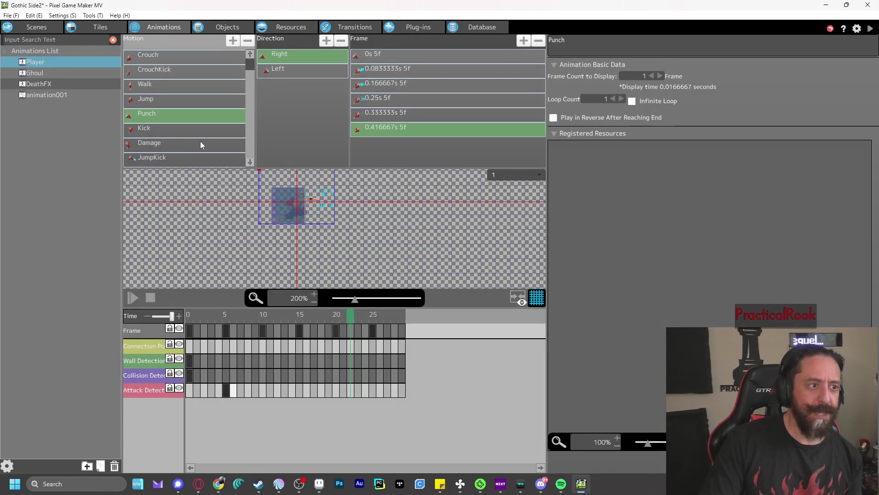
pyautogui.click(46, 96)
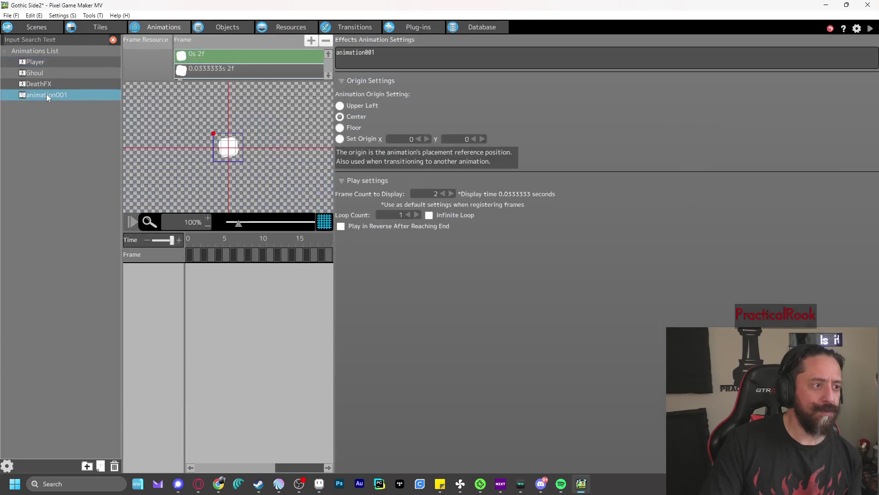
pyautogui.click(50, 63)
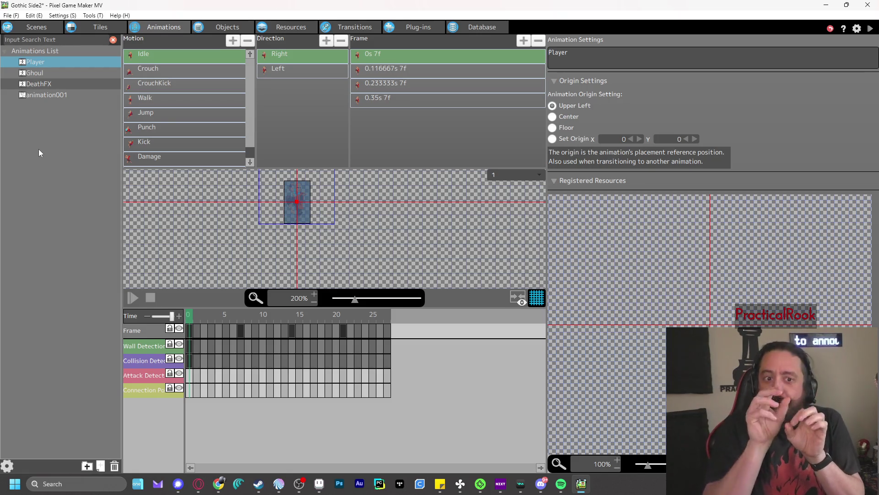
pyautogui.rightClick(39, 106)
pyautogui.click(62, 124)
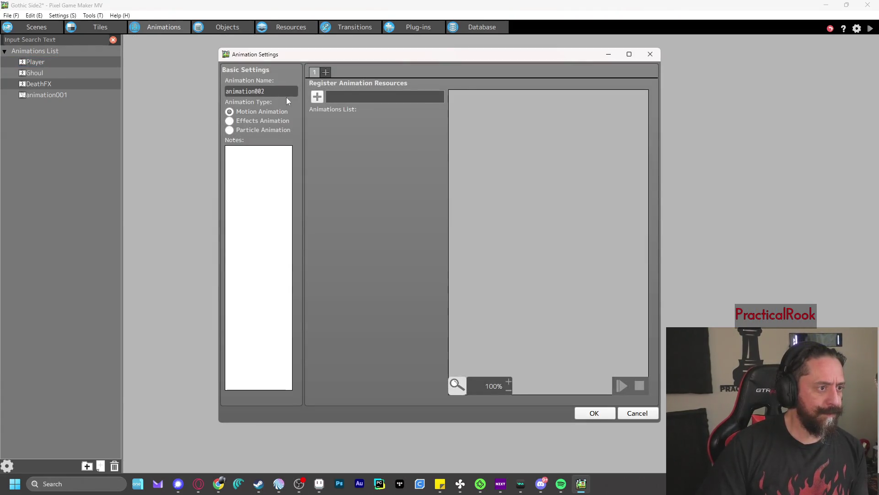
pyautogui.doubleClick(272, 91)
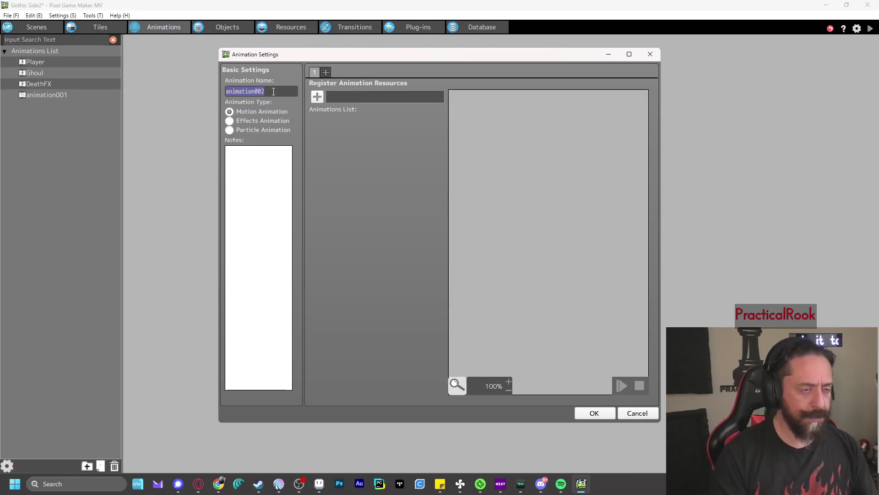
pyautogui.write('Blu')
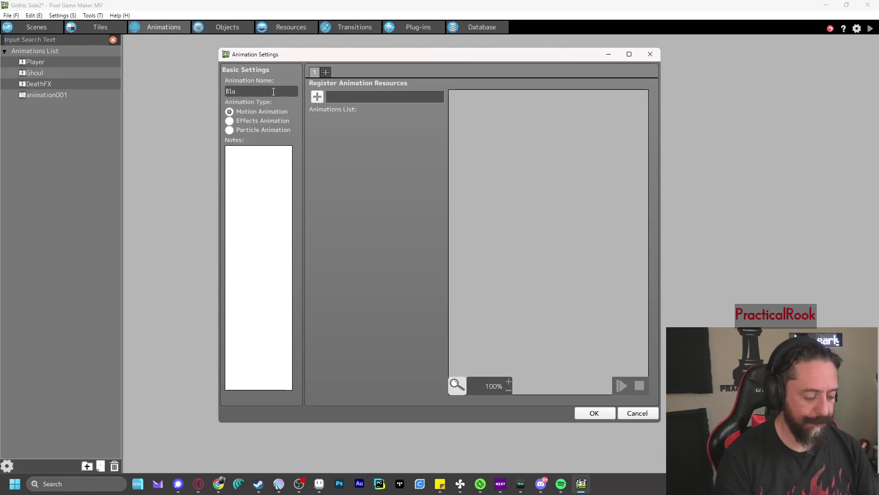
pyautogui.write('eWave')
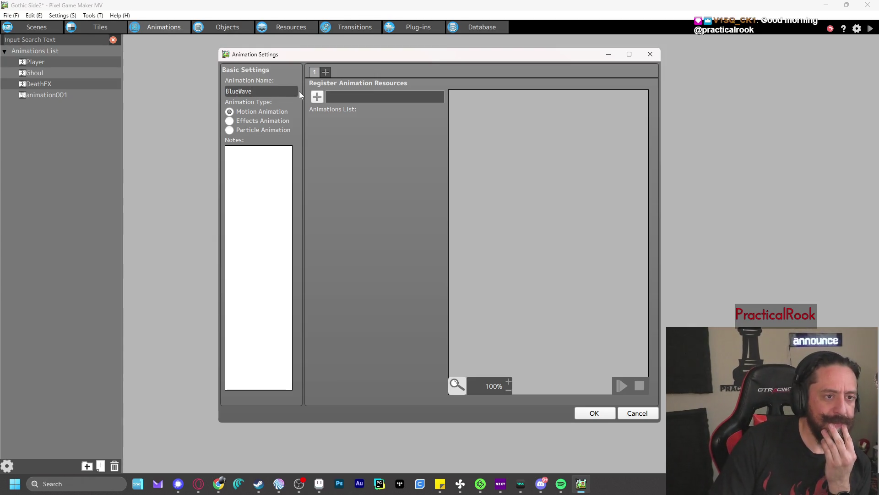
# - Register the BlueWave image as 4x1 frames and confirm creating the animation
pyautogui.click(317, 97)
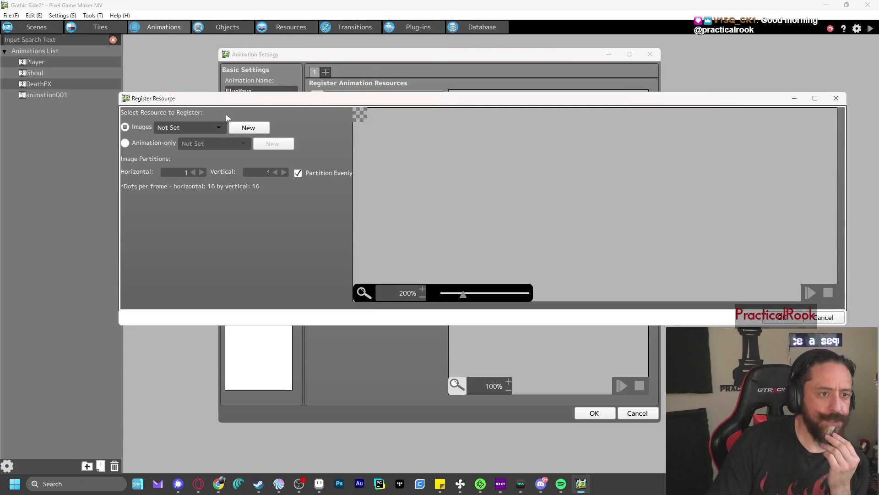
pyautogui.click(218, 127)
pyautogui.click(193, 228)
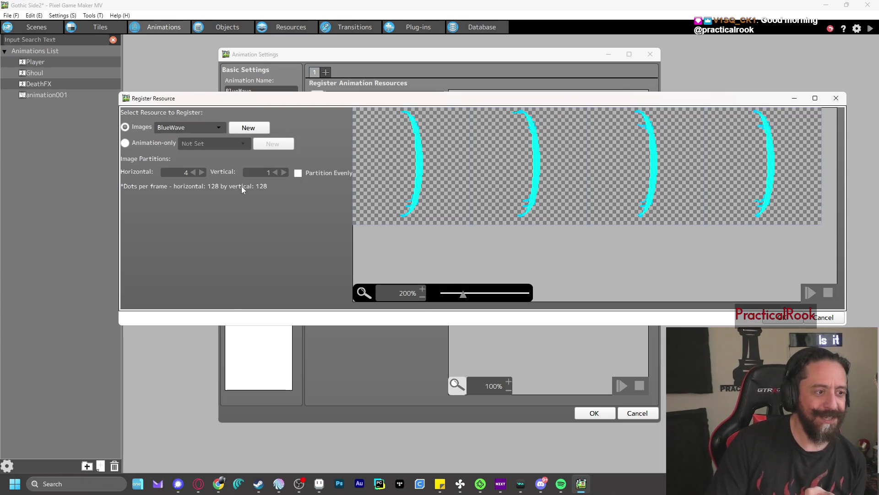
pyautogui.click(779, 319)
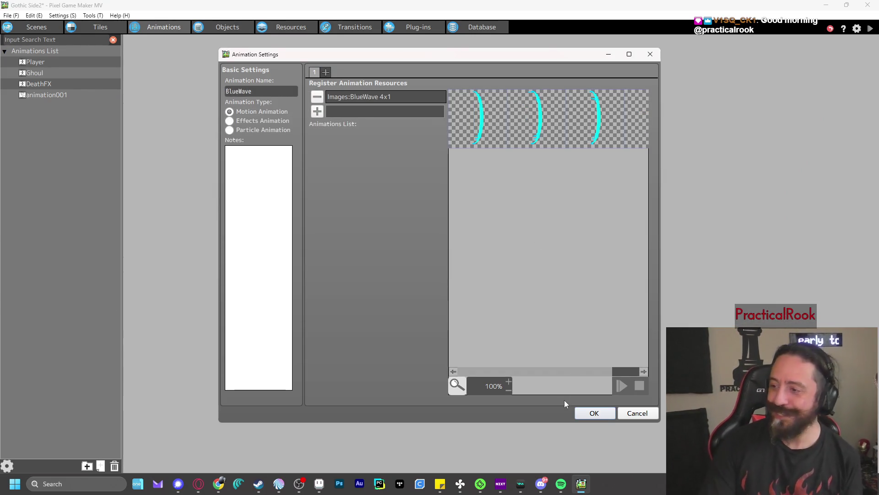
pyautogui.click(595, 414)
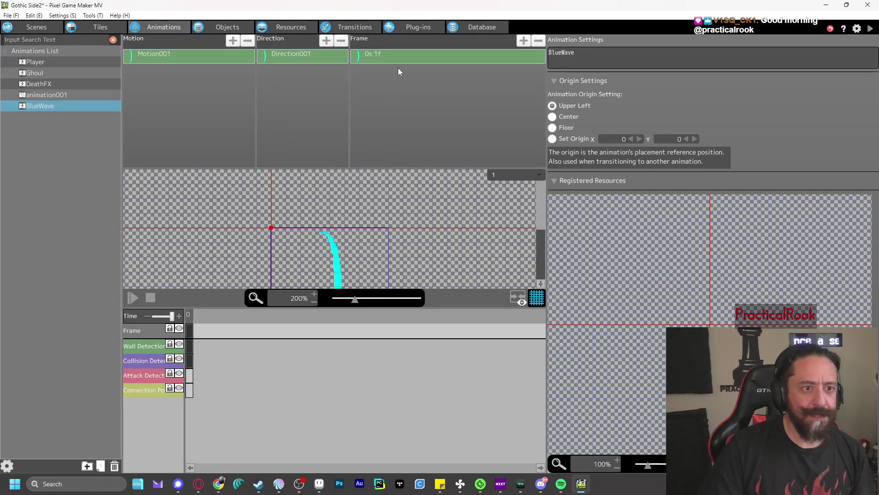
# - Rename the Direction001 direction to Right
pyautogui.scroll(-5, 355, 235)
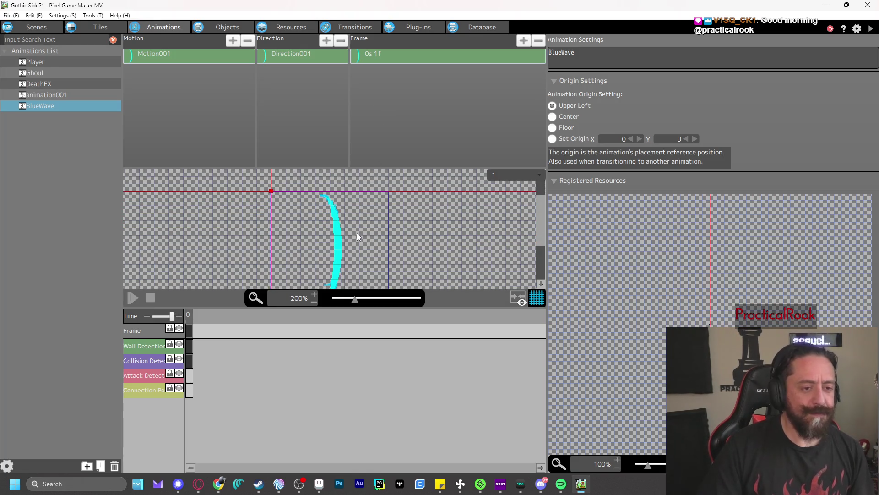
pyautogui.scroll(1, 358, 238)
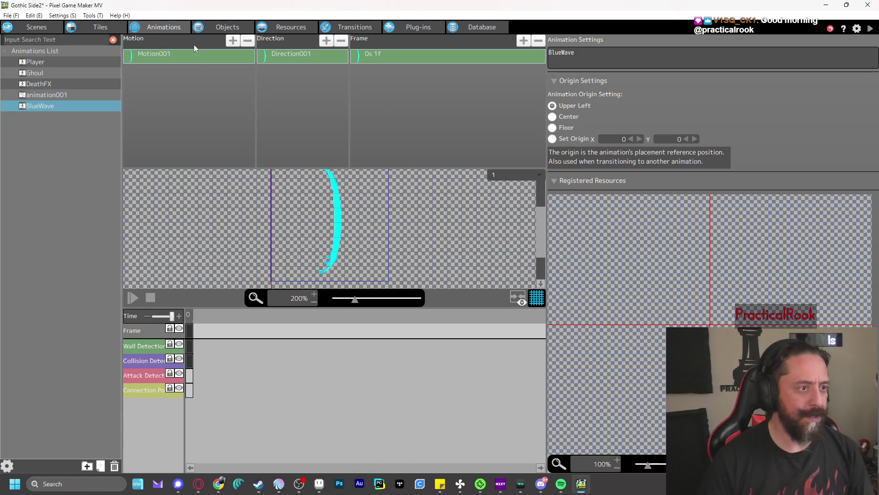
pyautogui.rightClick(305, 52)
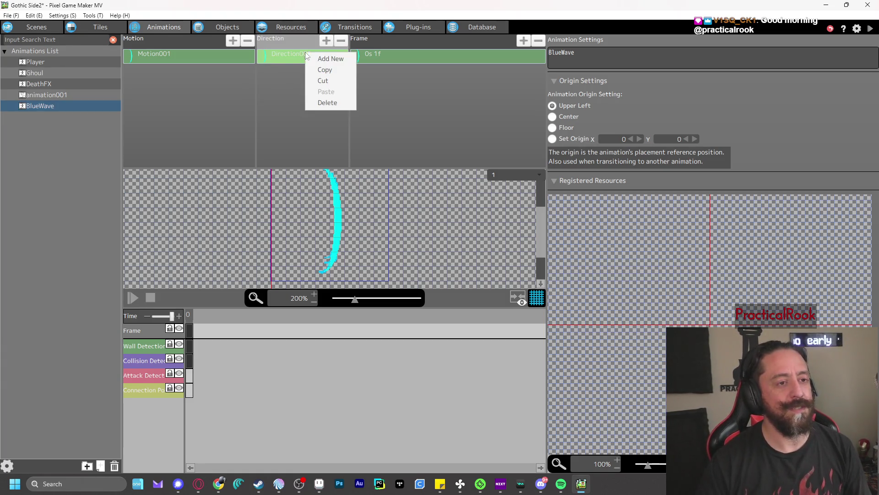
pyautogui.click(285, 54)
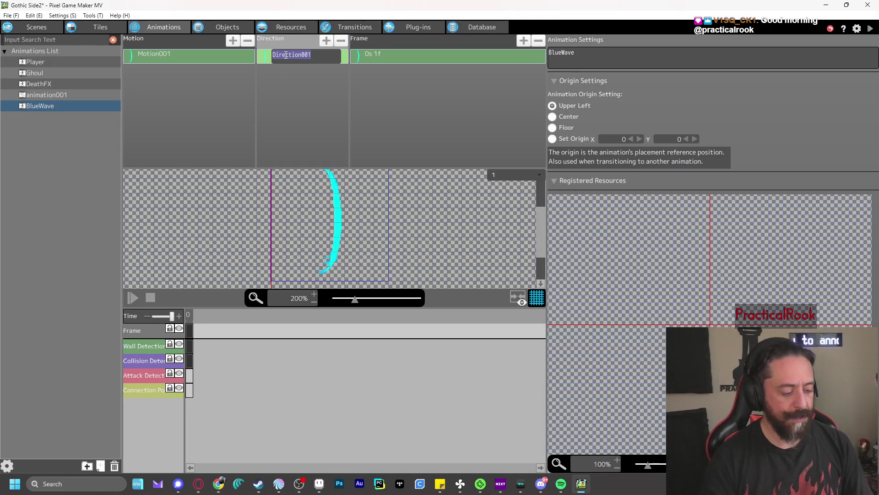
pyautogui.doubleClick(285, 54)
pyautogui.write('Right')
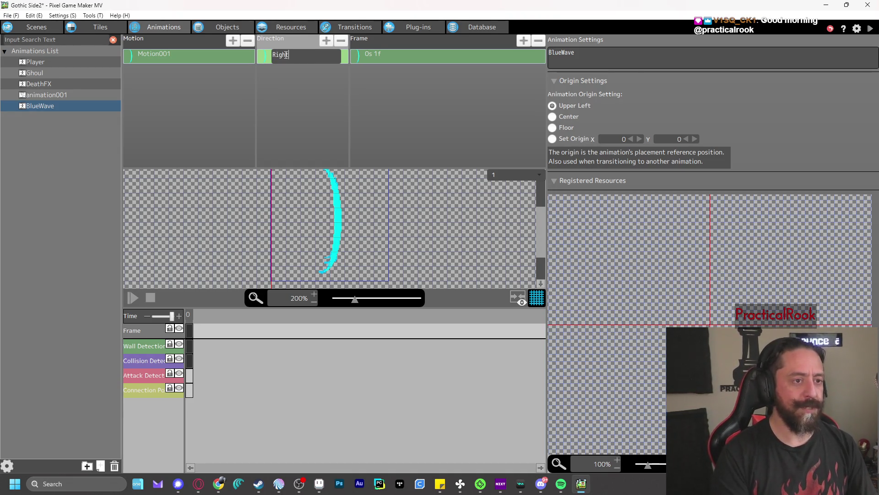
pyautogui.press('Return')
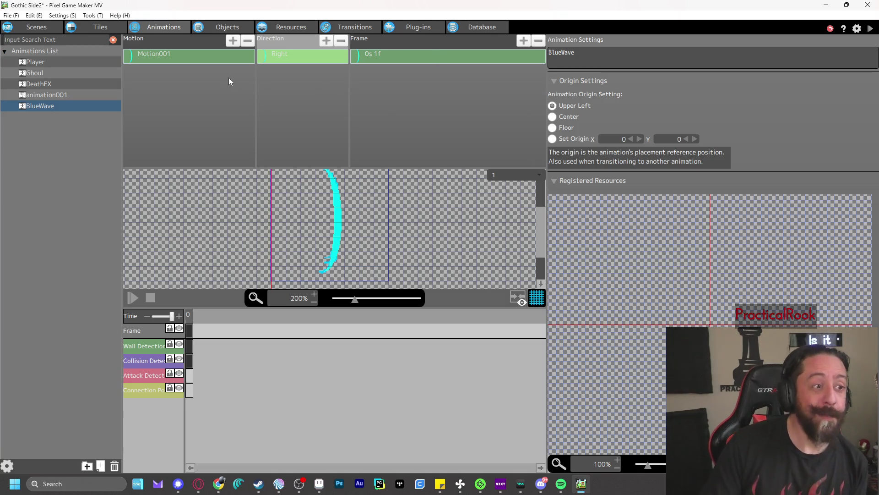
# - Rename the Motion001 motion to BlueWaveShoot
pyautogui.click(157, 55)
pyautogui.click(158, 55)
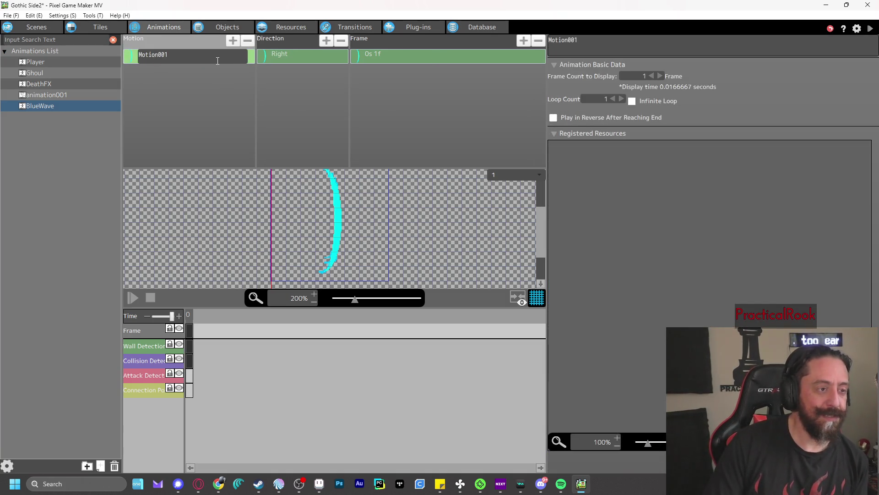
pyautogui.write('Blu')
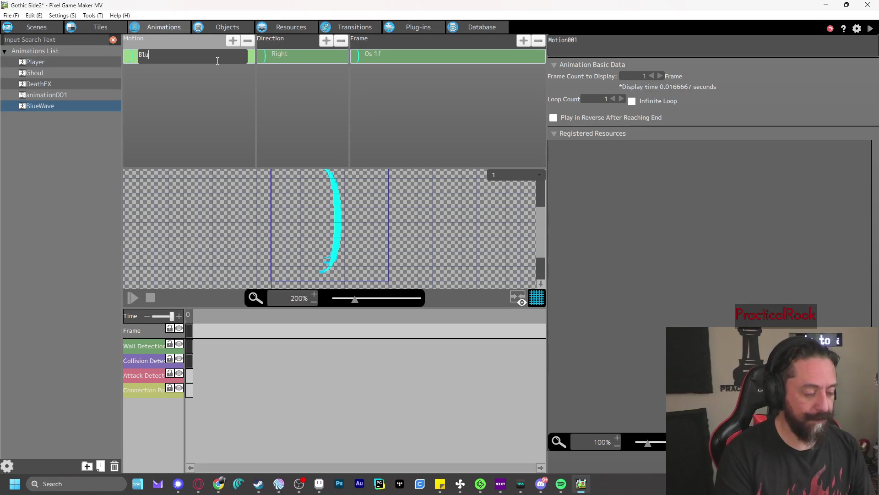
pyautogui.write('eWave')
pyautogui.press('Return')
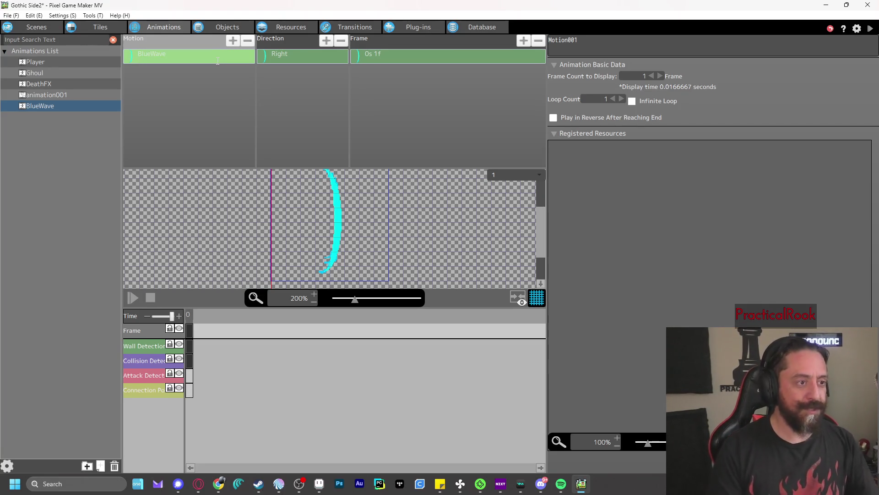
pyautogui.click(163, 56)
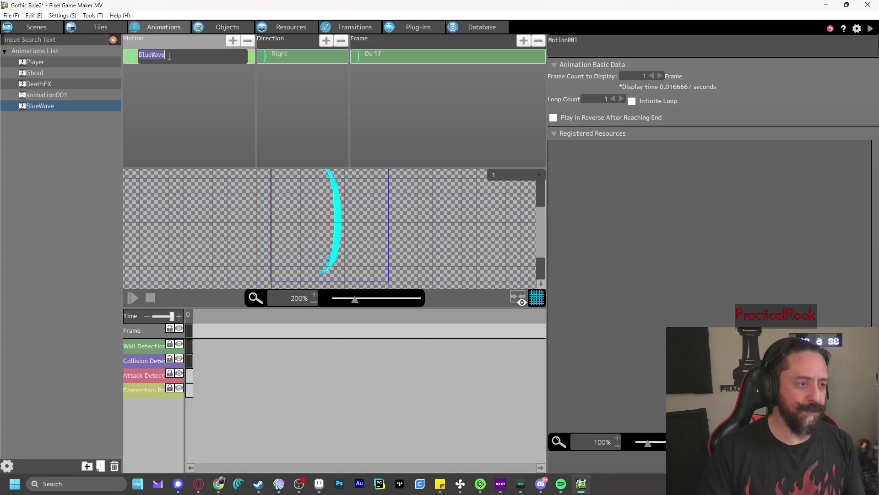
pyautogui.click(169, 56)
pyautogui.write('Shoot')
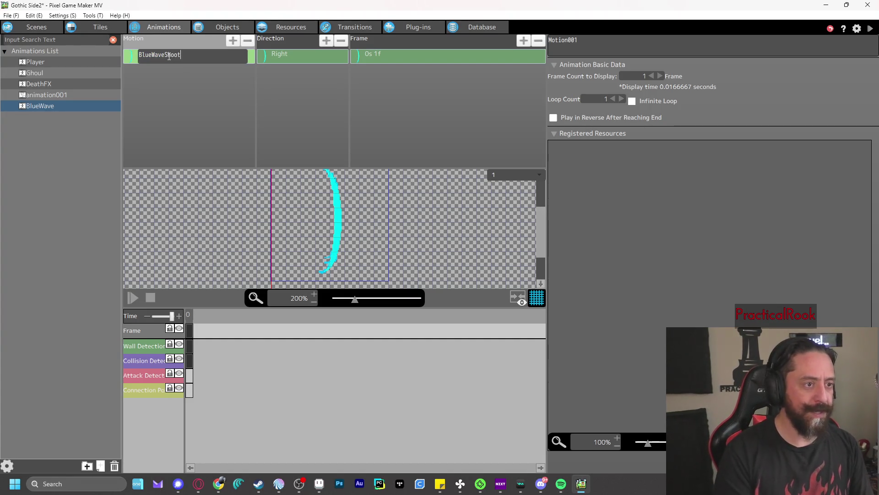
pyautogui.click(426, 106)
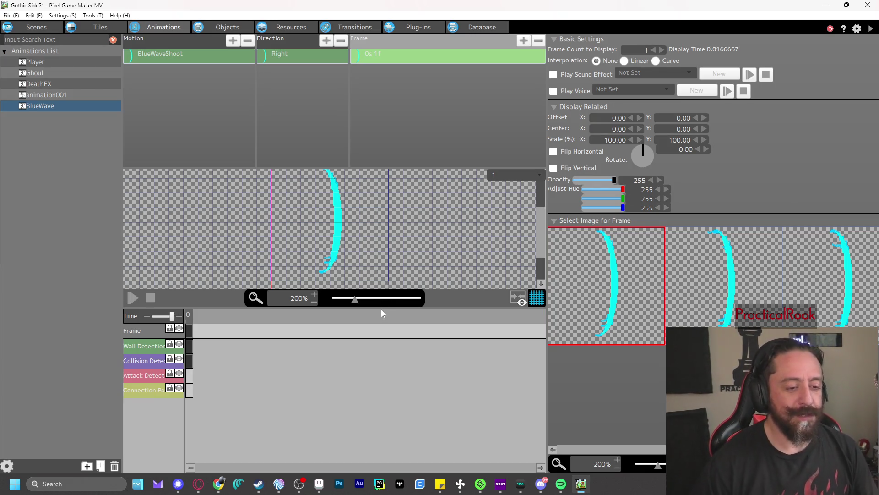
# - Enlarge the preview and check the Player animation's frame timings for reference
pyautogui.moveTo(379, 307); pyautogui.dragTo(379, 346)
pyautogui.scroll(2, 535, 254)
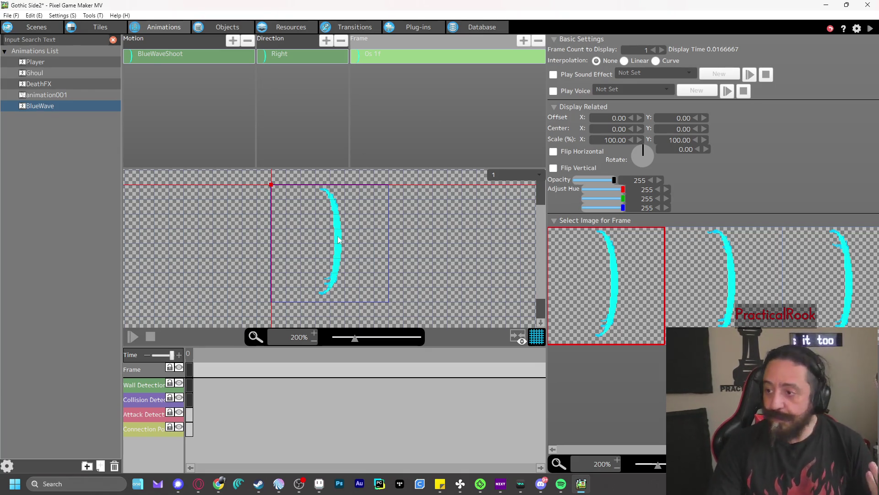
pyautogui.click(54, 65)
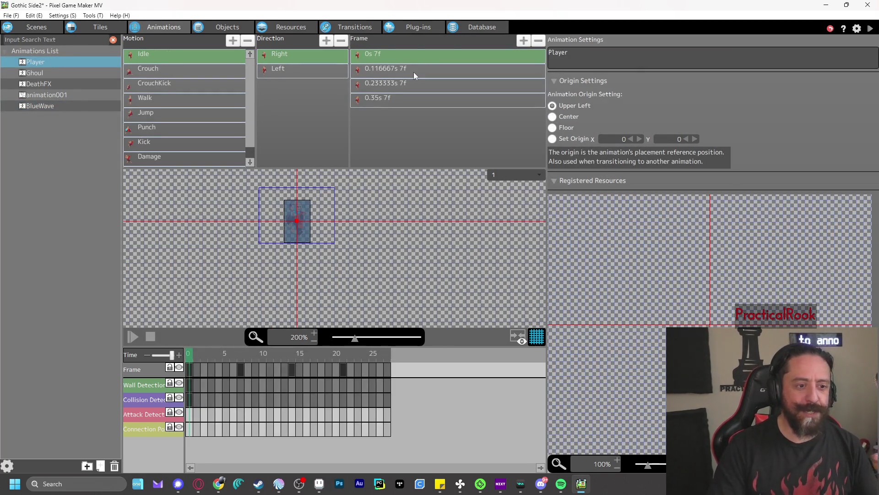
pyautogui.click(414, 72)
pyautogui.click(415, 87)
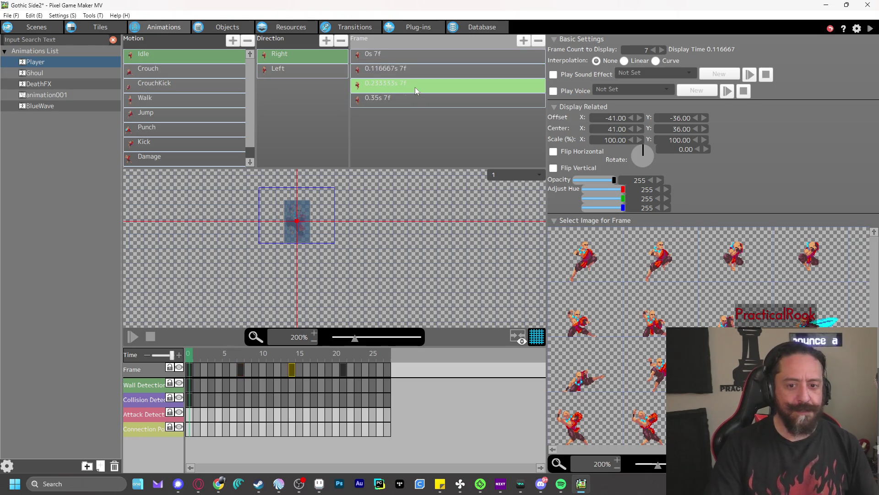
pyautogui.click(423, 100)
pyautogui.click(50, 107)
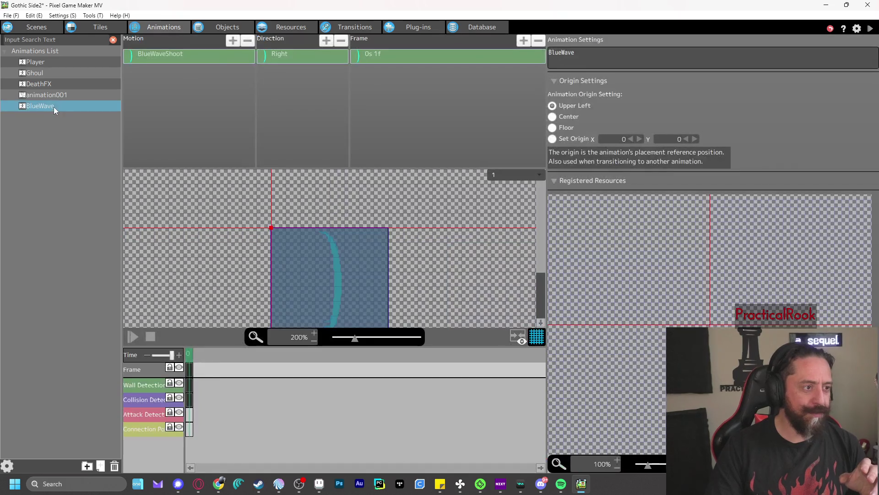
# - Set BlueWaveShoot's first frame to 7 frames and add a second frame showing the second wave image
pyautogui.click(500, 63)
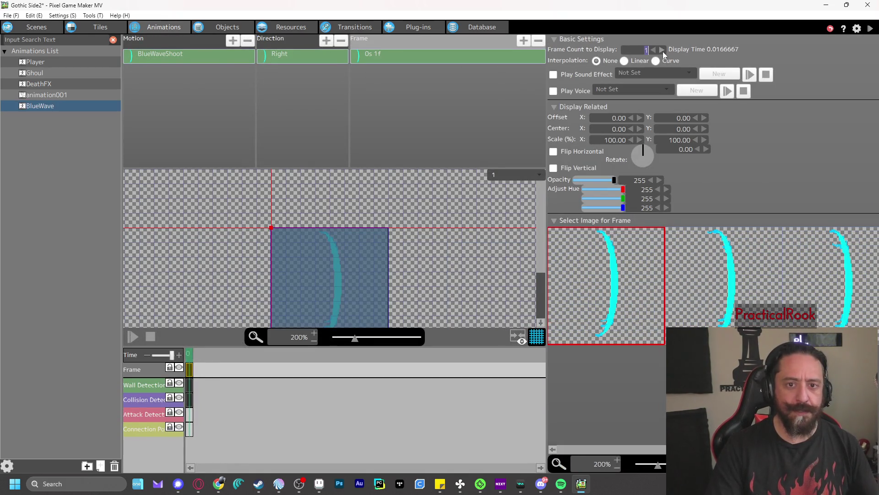
pyautogui.click(662, 50)
pyautogui.click(662, 49)
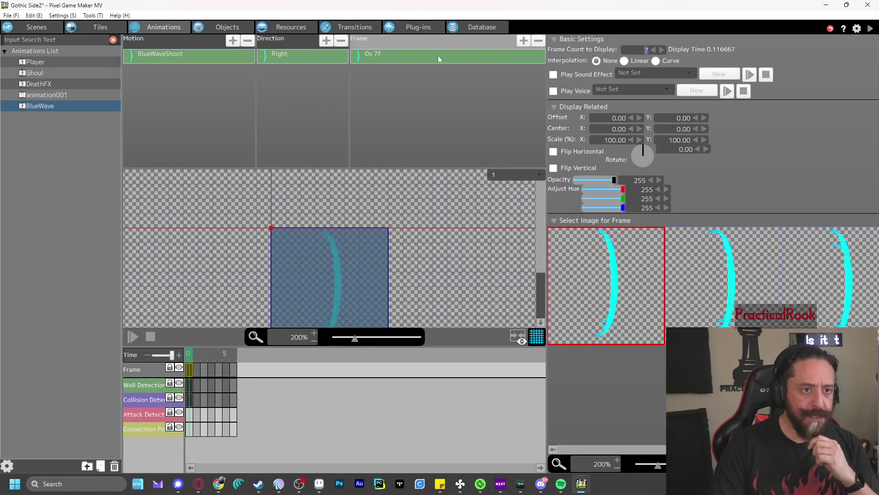
pyautogui.click(524, 41)
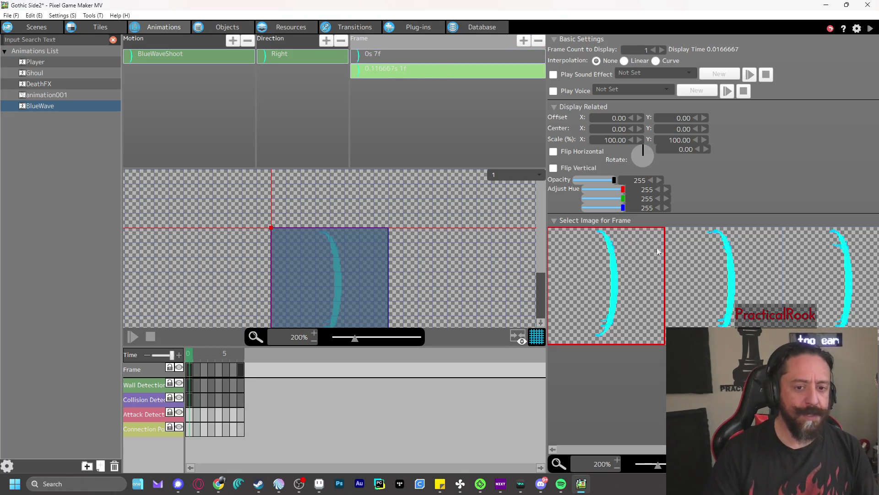
pyautogui.click(697, 260)
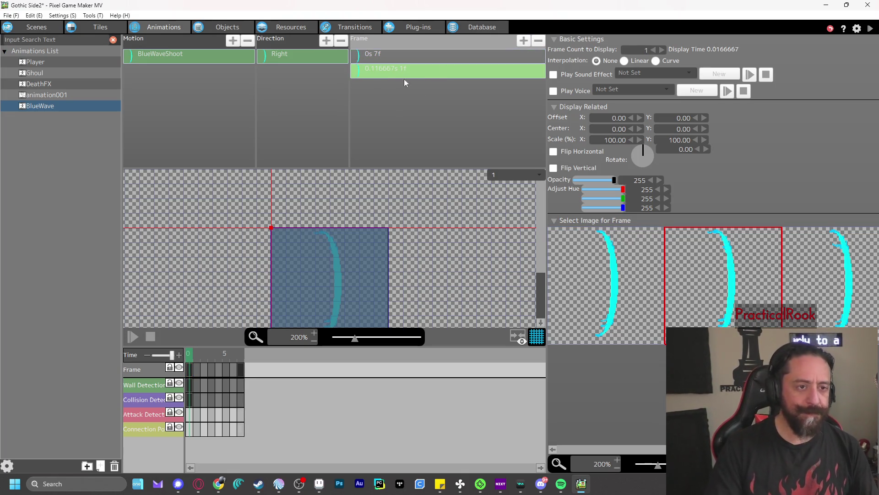
pyautogui.click(662, 50)
pyautogui.click(662, 50)
pyautogui.click(662, 49)
# - Add third and fourth frames with the next wave images, each displayed for 7 frames
pyautogui.click(662, 49)
pyautogui.click(663, 50)
pyautogui.click(662, 49)
pyautogui.click(524, 40)
pyautogui.click(849, 274)
pyautogui.click(662, 50)
pyautogui.click(662, 49)
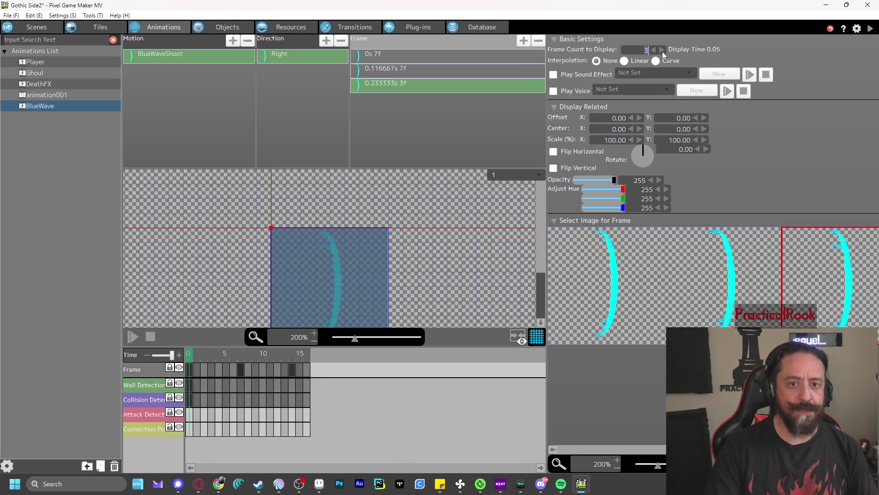
pyautogui.click(662, 49)
pyautogui.click(662, 50)
pyautogui.click(662, 50)
pyautogui.click(662, 49)
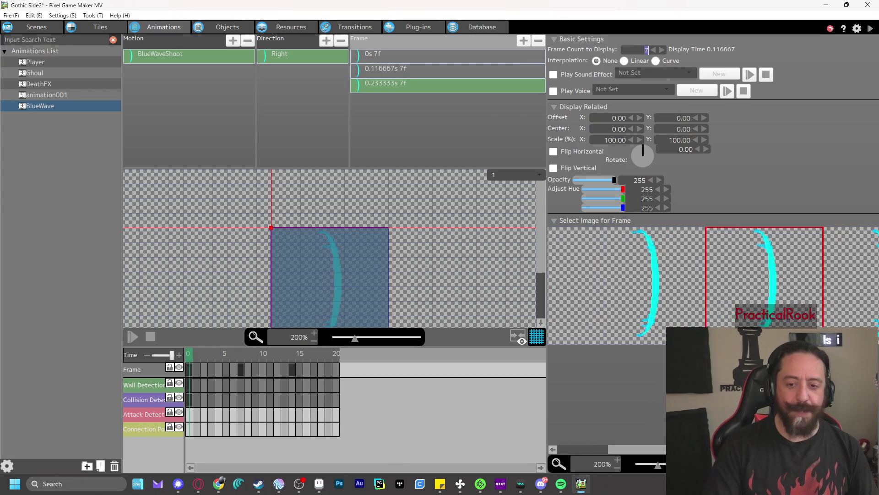
pyautogui.click(524, 40)
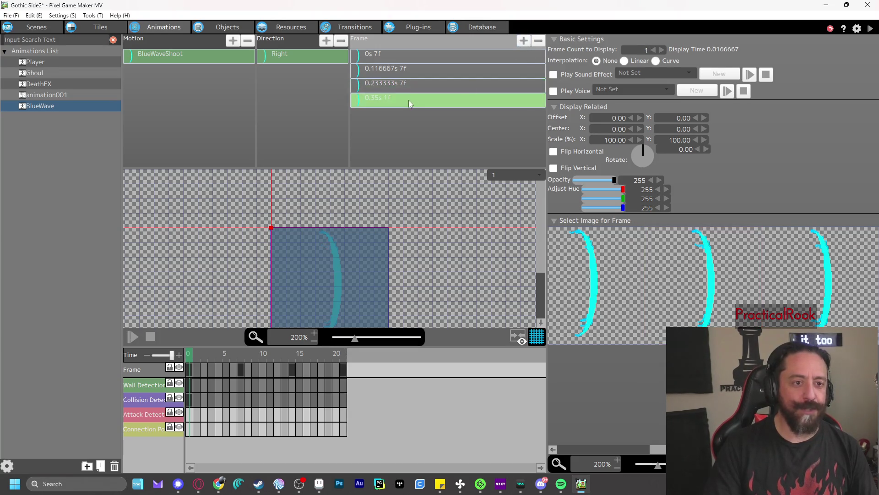
pyautogui.click(662, 49)
pyautogui.click(662, 49)
pyautogui.click(662, 50)
pyautogui.click(662, 49)
pyautogui.click(662, 50)
pyautogui.click(662, 50)
pyautogui.click(663, 50)
pyautogui.click(654, 49)
pyautogui.click(821, 262)
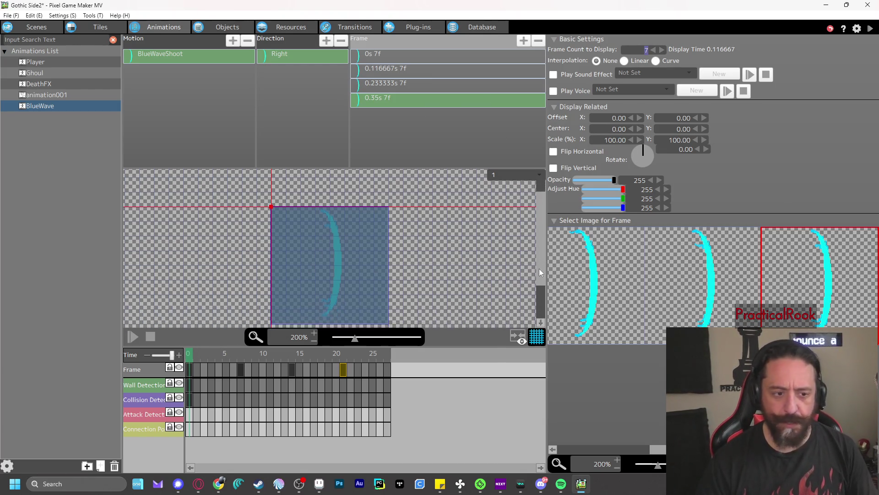
# - Play the BlueWaveShoot preview and scrub back to the third frame
pyautogui.scroll(-2, 539, 259)
pyautogui.click(137, 338)
pyautogui.moveTo(284, 355)
pyautogui.mouseDown()
pyautogui.moveTo(197, 362)
pyautogui.moveTo(327, 369)
pyautogui.mouseUp()
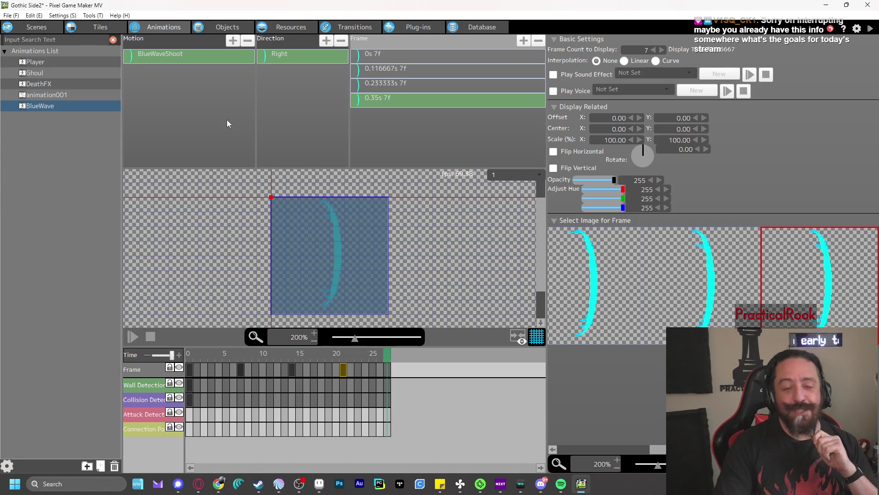
# - Enable Rotate, Auto-generate and Flip on Y-axis for BlueWave's Right direction, then view Objects
pyautogui.click(326, 51)
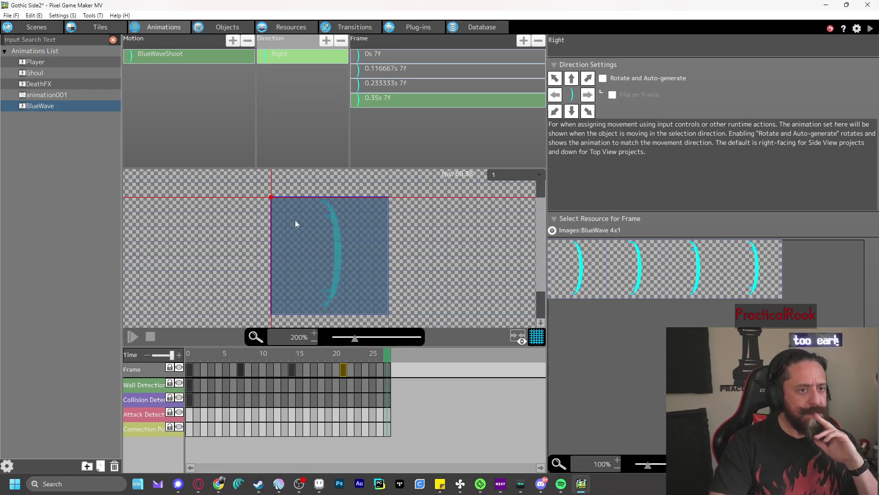
pyautogui.doubleClick(314, 59)
pyautogui.click(603, 78)
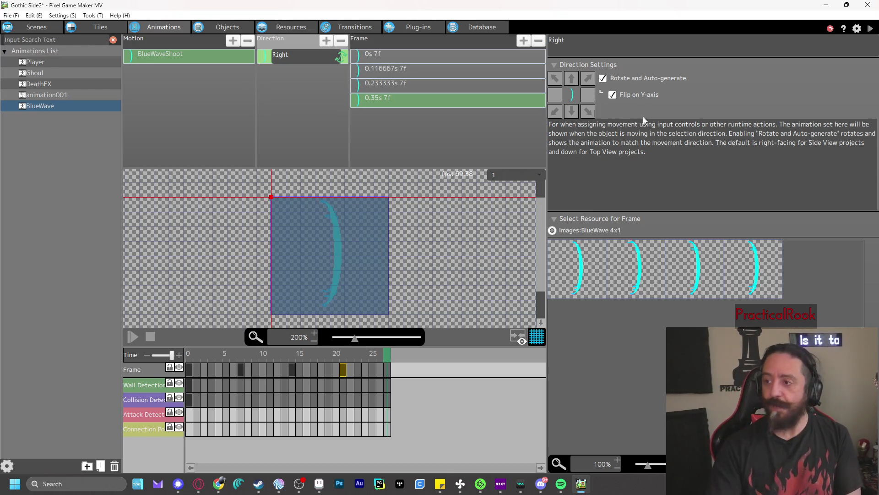
pyautogui.click(228, 29)
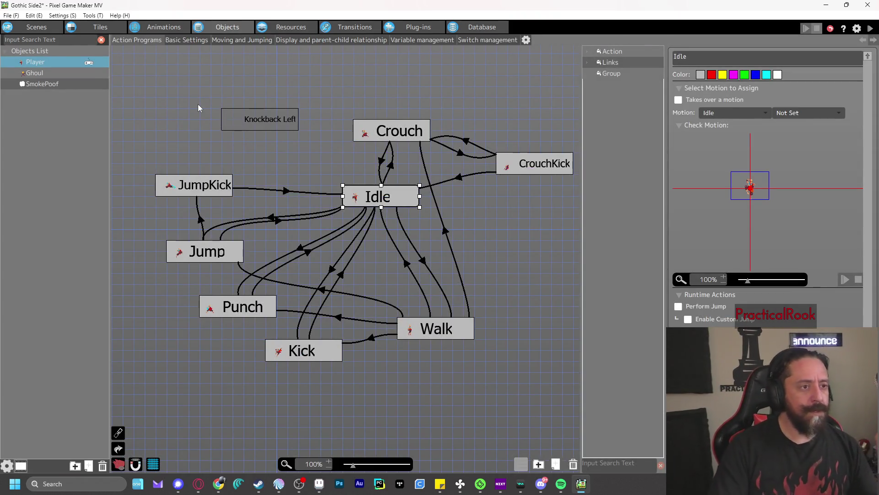
# - Select the Player's Punch action and open its Other Runtime Actions list
pyautogui.click(246, 313)
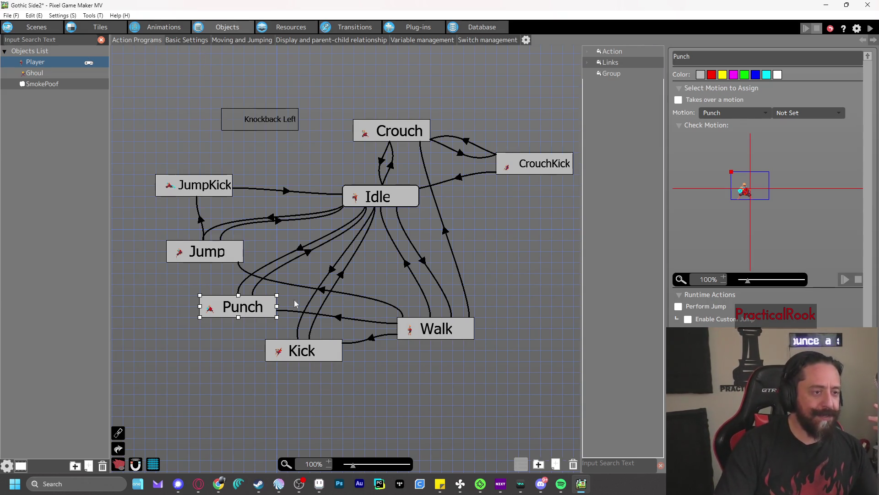
pyautogui.scroll(-3, 770, 188)
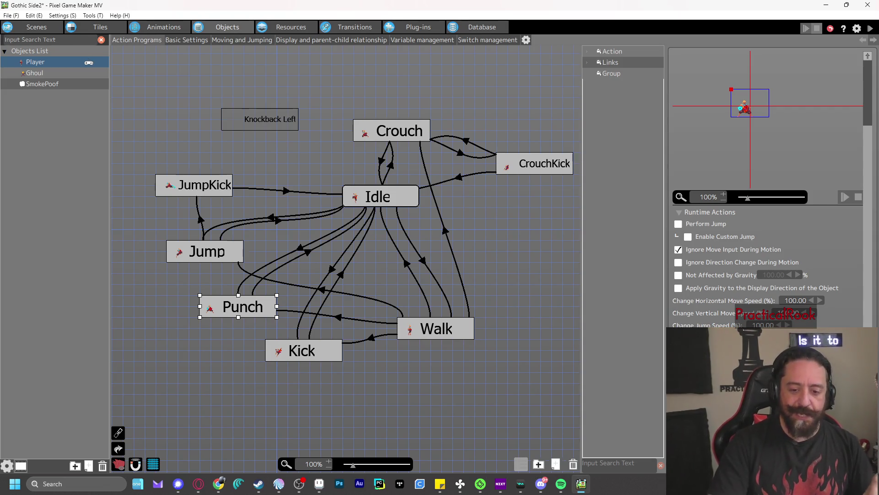
pyautogui.click(714, 348)
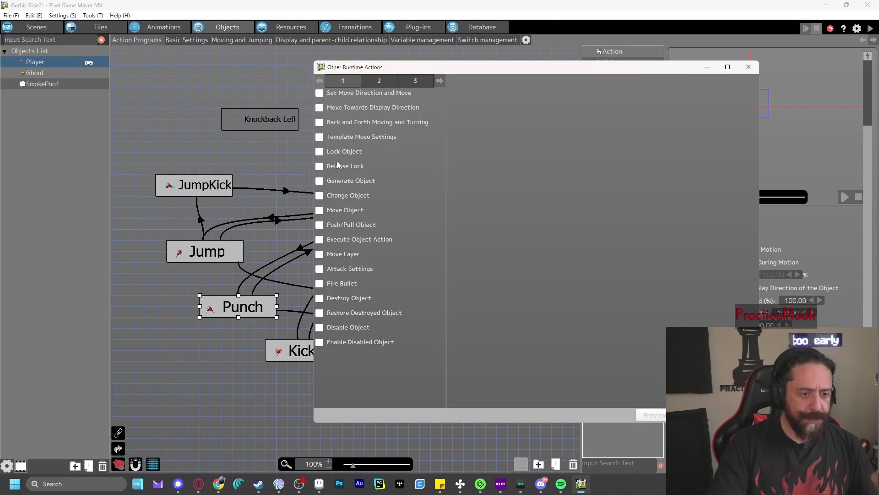
# - Tick Fire Bullet on Punch, find no bullet to choose, then untick it and close the dialog
pyautogui.click(320, 284)
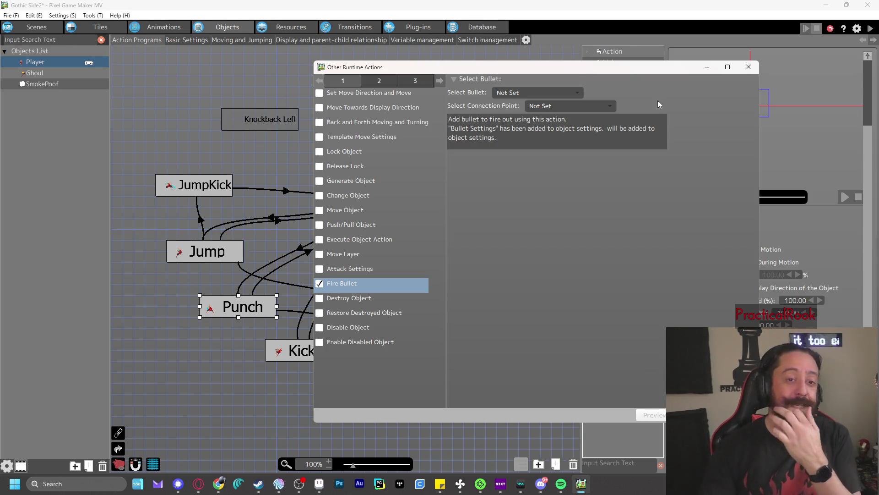
pyautogui.click(572, 92)
pyautogui.click(571, 89)
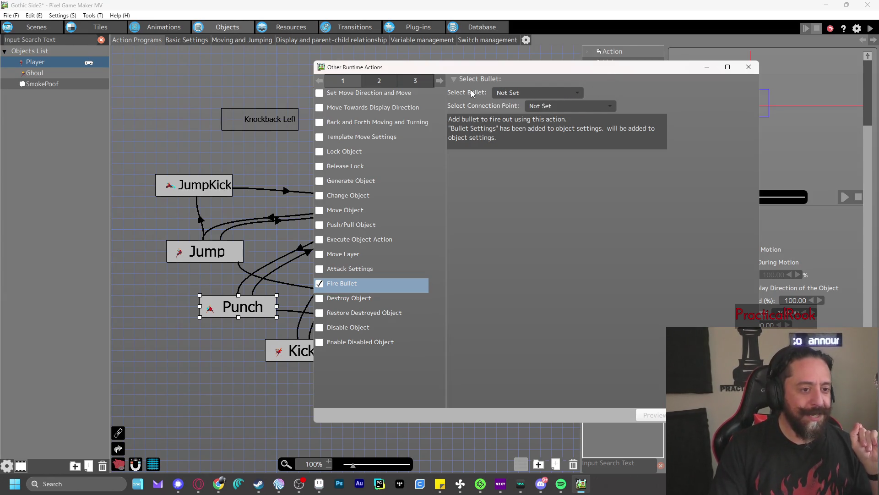
pyautogui.click(571, 103)
pyautogui.click(539, 92)
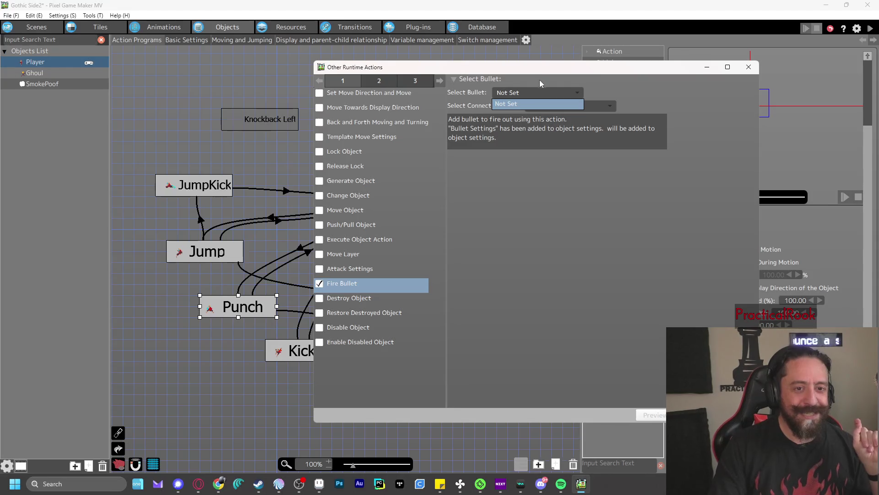
pyautogui.click(540, 79)
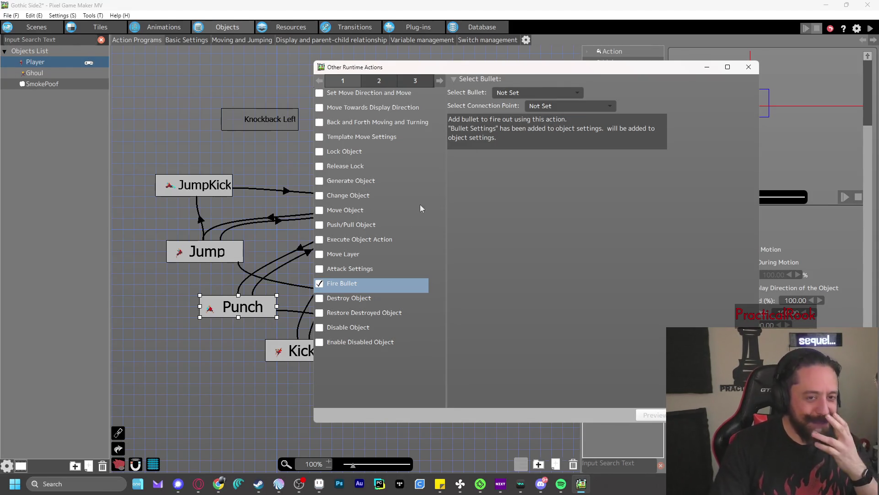
pyautogui.click(320, 283)
pyautogui.press('Escape')
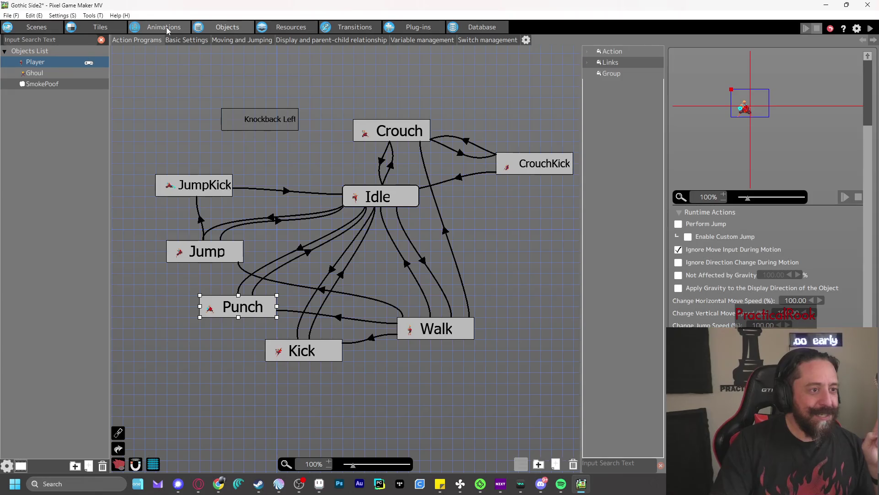
pyautogui.click(166, 27)
# - Add a new object named BlueWave to the Objects List, using the BlueWave animation
pyautogui.click(211, 28)
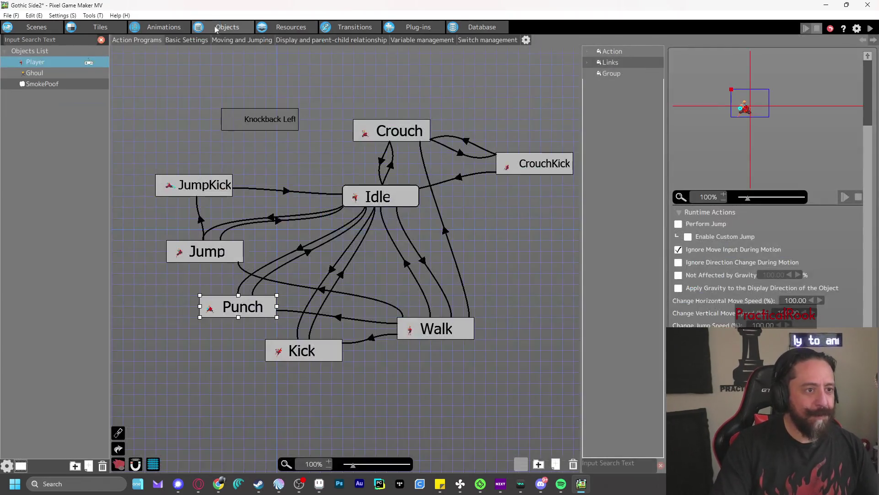
pyautogui.click(40, 106)
pyautogui.rightClick(41, 106)
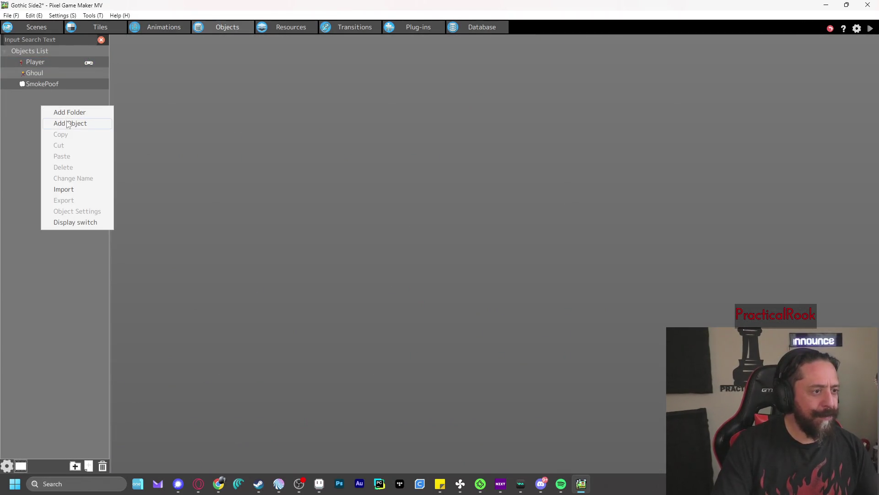
pyautogui.click(71, 122)
pyautogui.doubleClick(317, 73)
pyautogui.write('BlueWave')
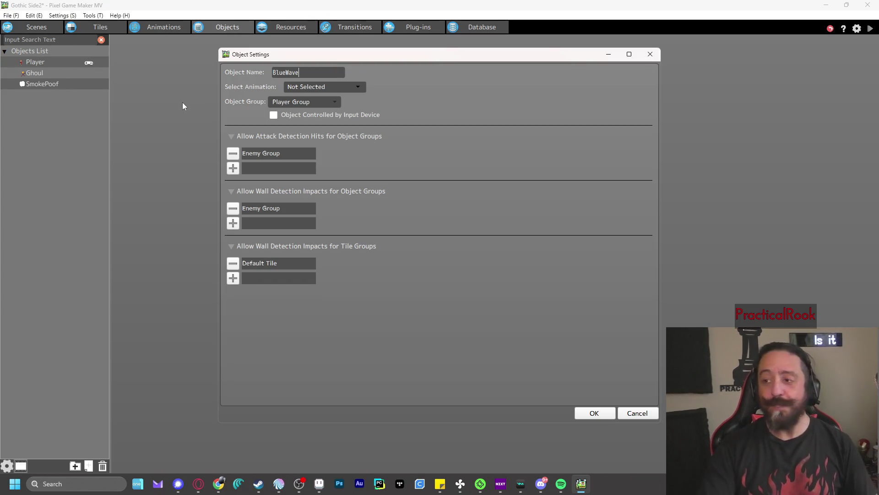
pyautogui.click(337, 87)
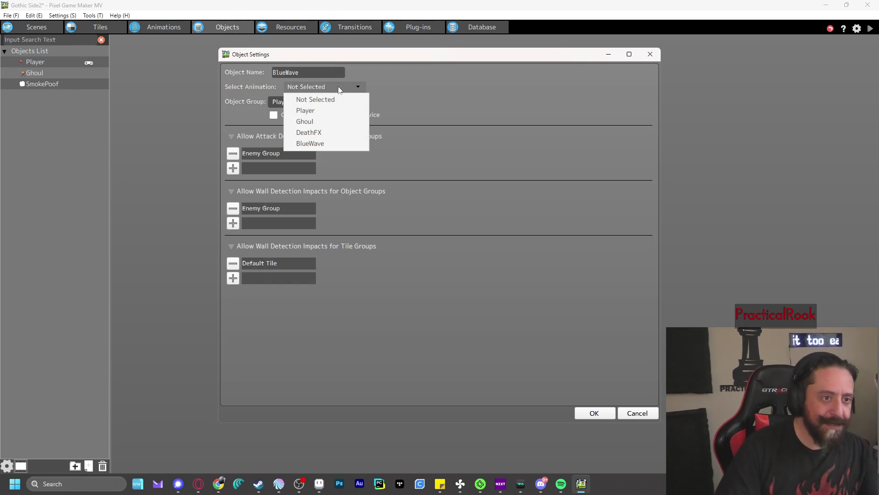
pyautogui.click(334, 145)
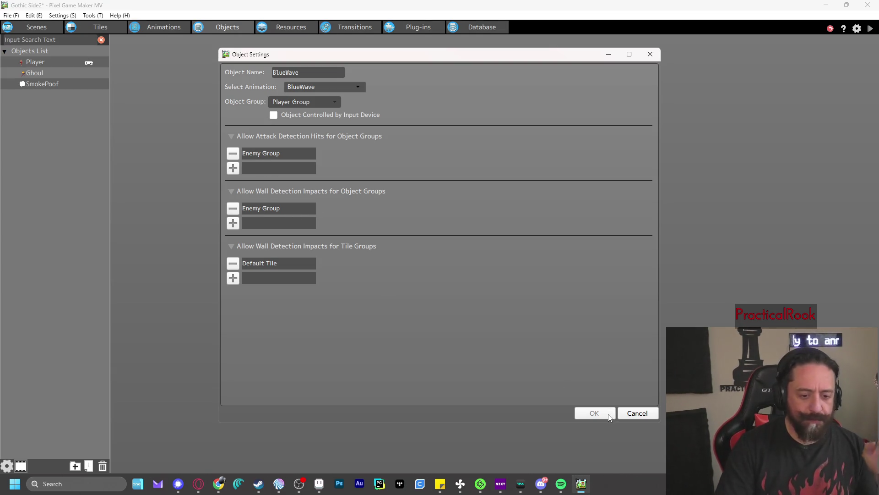
pyautogui.click(608, 414)
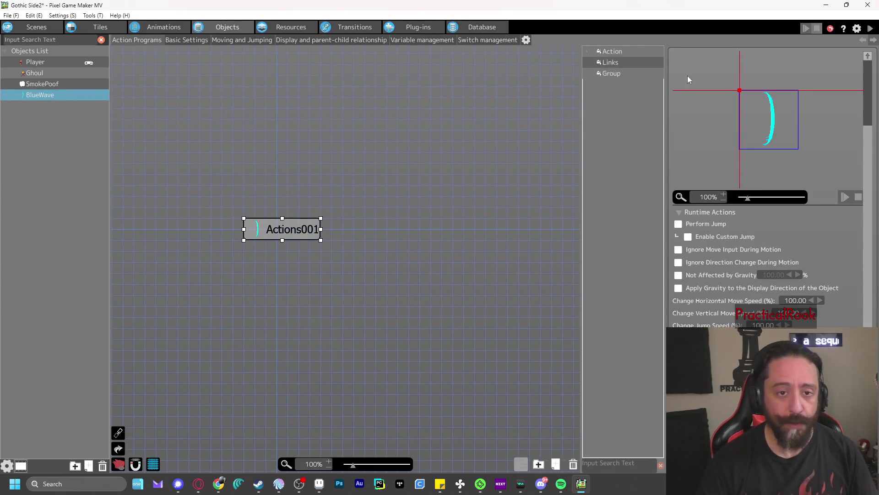
pyautogui.scroll(2, 732, 248)
pyautogui.scroll(2, 732, 248)
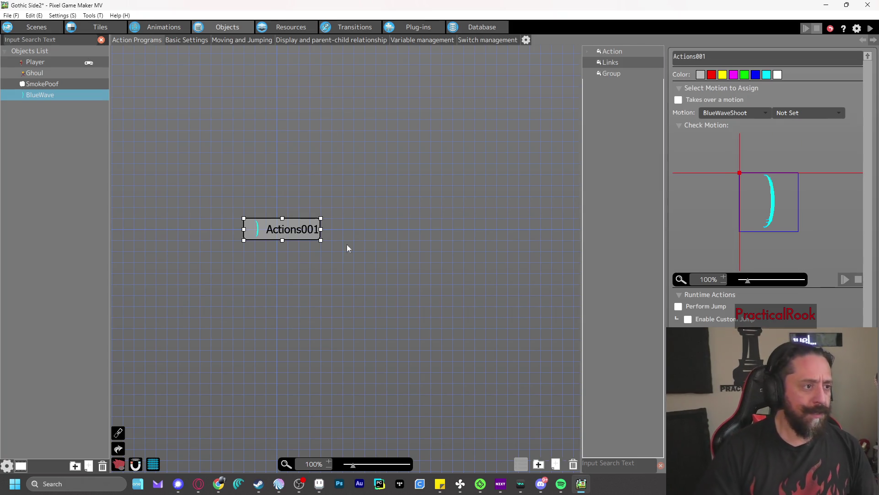
pyautogui.scroll(-1, 760, 263)
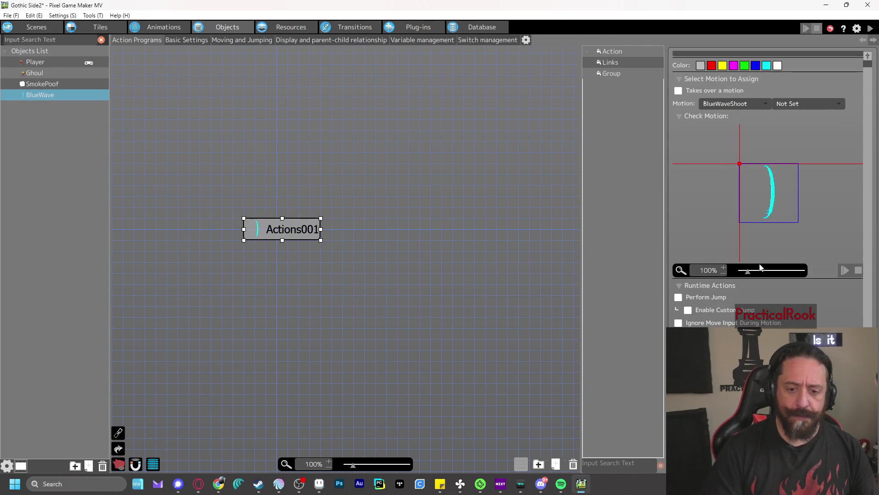
pyautogui.click(187, 40)
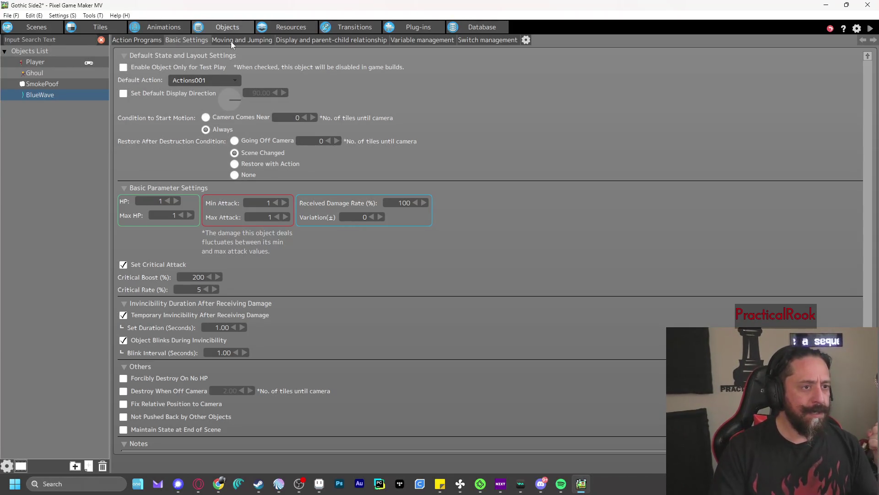
pyautogui.click(135, 40)
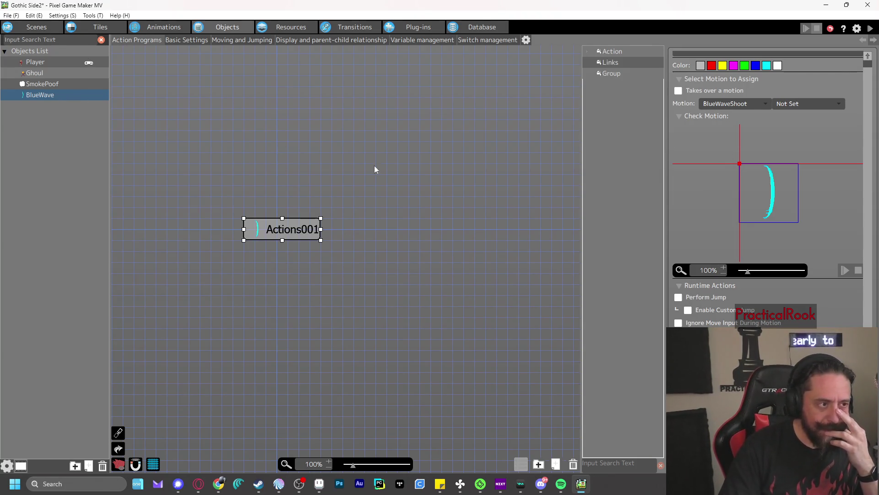
pyautogui.click(845, 271)
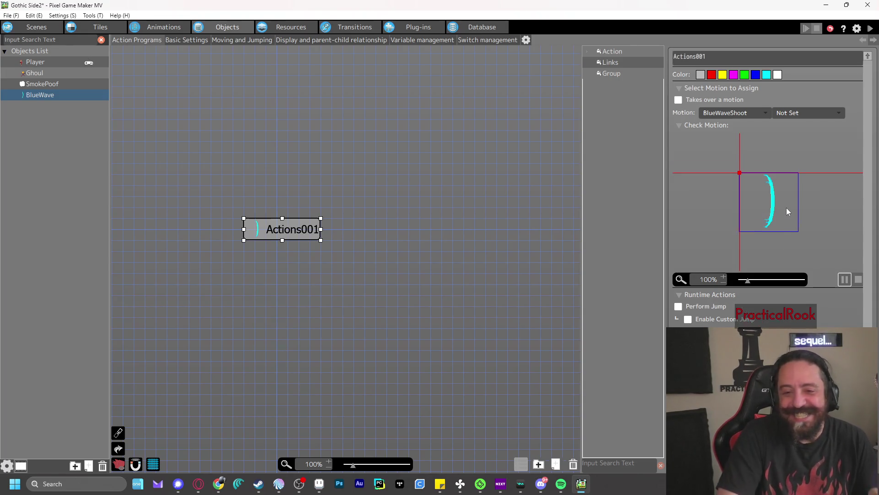
pyautogui.moveTo(746, 281); pyautogui.dragTo(757, 284)
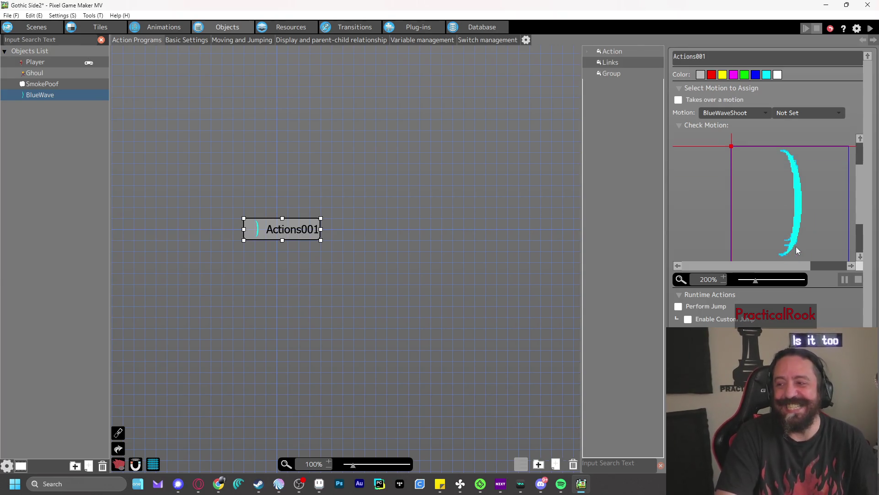
pyautogui.click(850, 281)
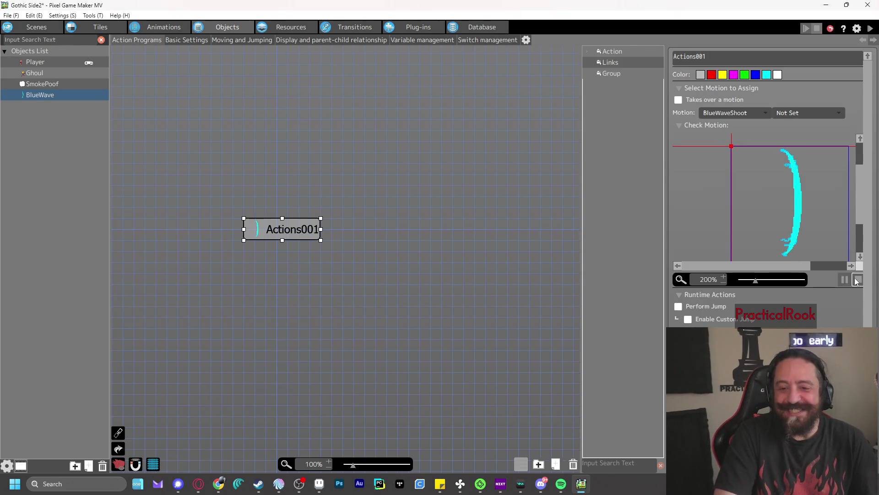
# - Tick Fire Bullet in the Player Punch action's Other Runtime Actions, leaving the bullet unset
pyautogui.click(43, 62)
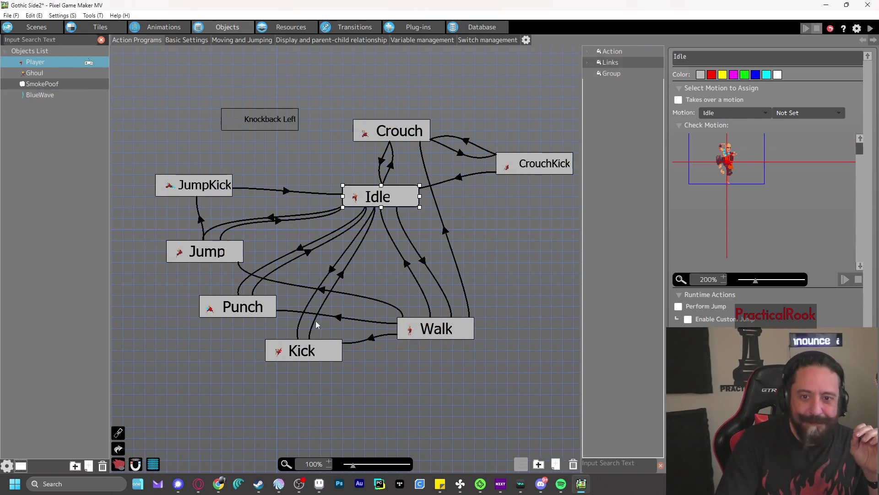
pyautogui.click(238, 306)
pyautogui.scroll(-1, 765, 183)
pyautogui.click(687, 333)
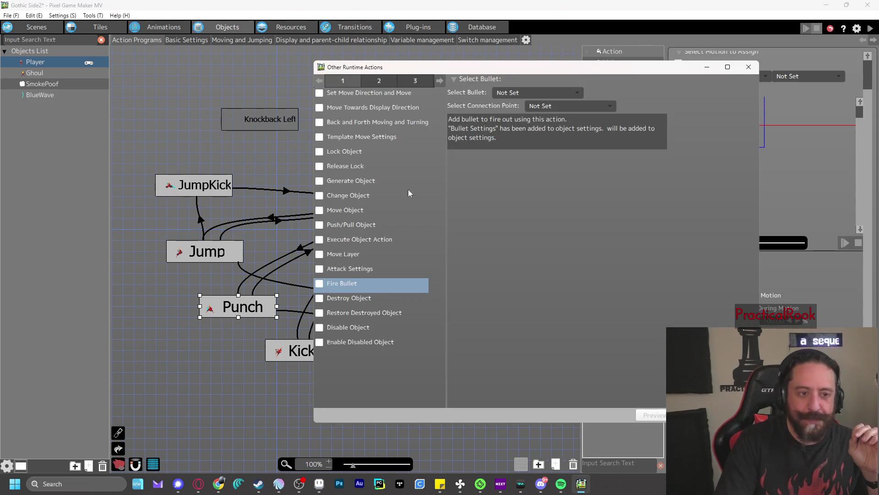
pyautogui.click(320, 283)
pyautogui.click(540, 92)
pyautogui.click(539, 92)
pyautogui.press('Return')
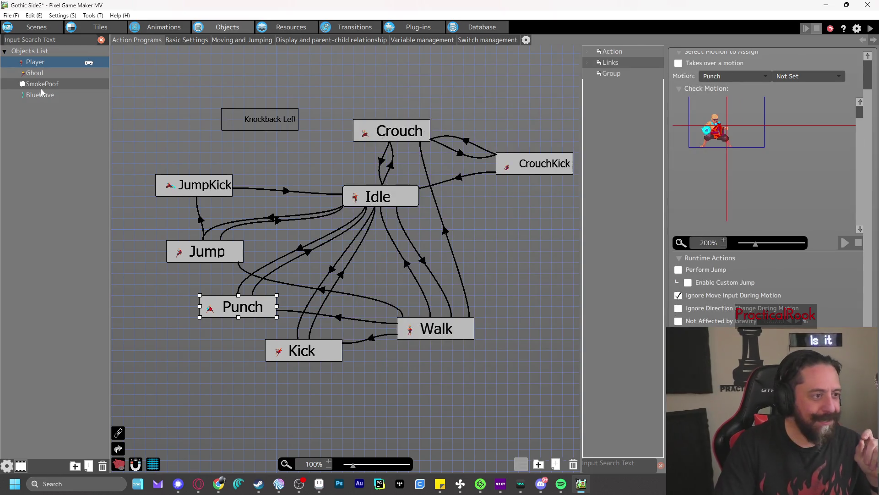
# - Review BlueWave's source image and animation frames, then check Actions001's motion choices
pyautogui.click(43, 95)
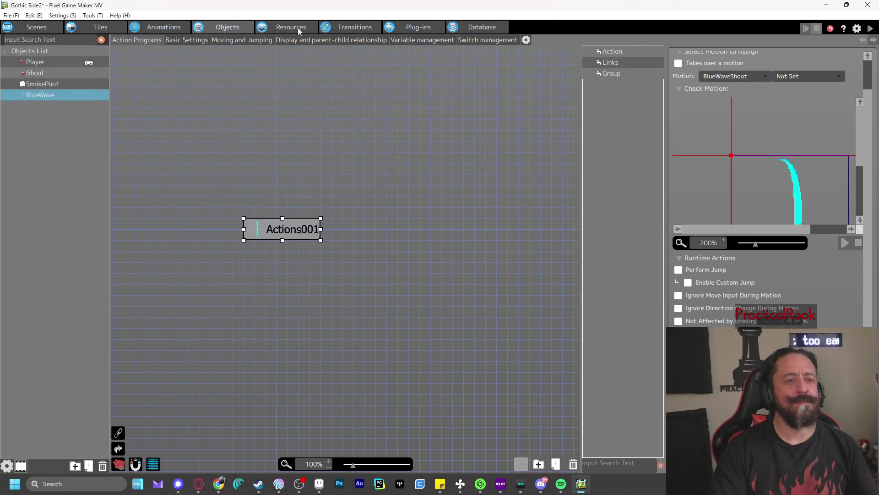
pyautogui.click(300, 27)
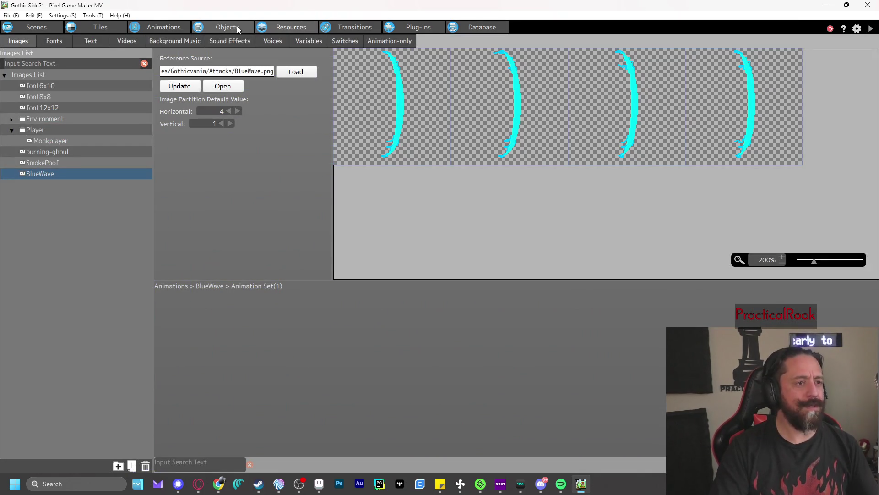
pyautogui.click(148, 25)
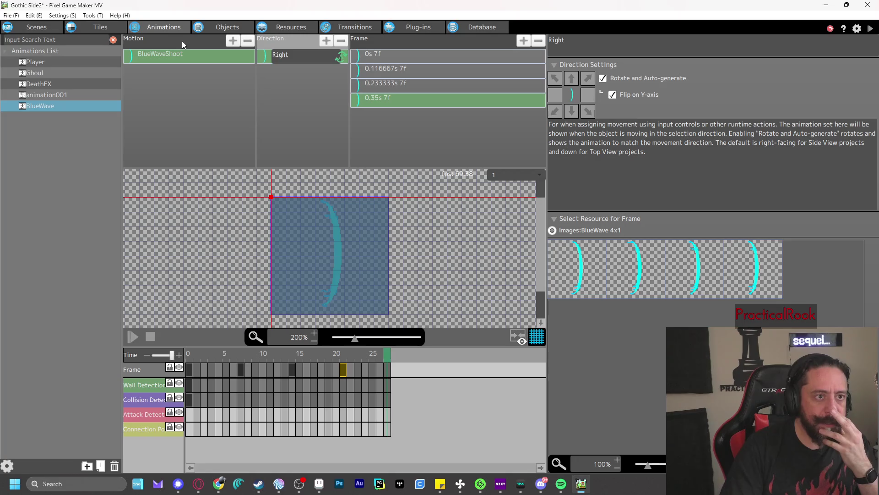
pyautogui.click(204, 28)
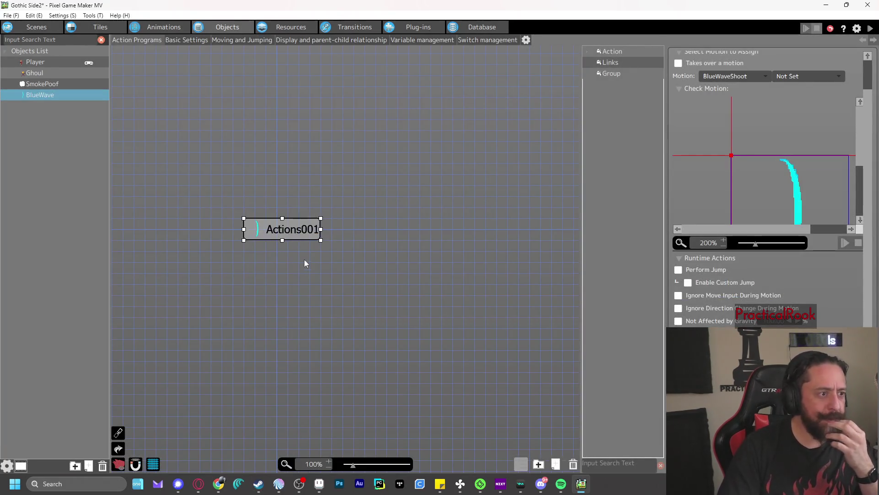
pyautogui.scroll(-1, 843, 281)
pyautogui.scroll(3, 840, 290)
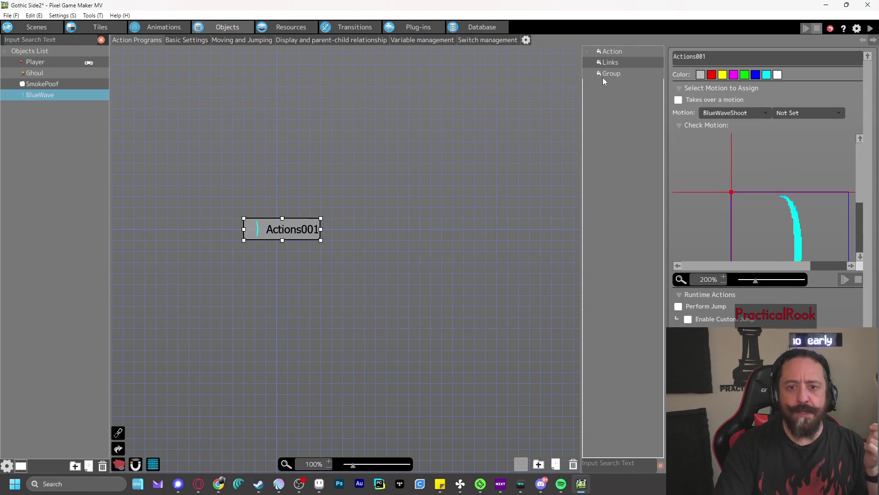
pyautogui.click(729, 113)
# - Keep BlueWaveShoot as the motion for BlueWave's Actions001
pyautogui.click(730, 115)
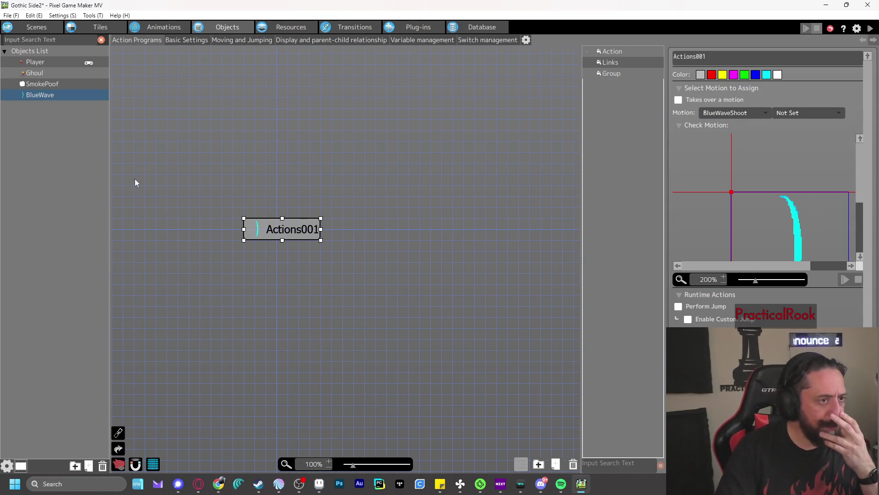
pyautogui.click(163, 28)
pyautogui.click(227, 27)
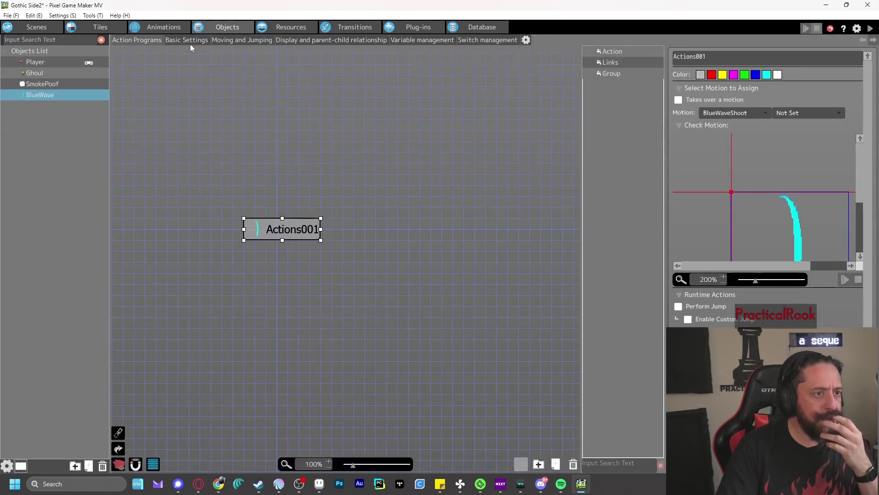
# - Set BlueWave's Restore After Destruction Condition to None in its Basic Settings
pyautogui.click(187, 41)
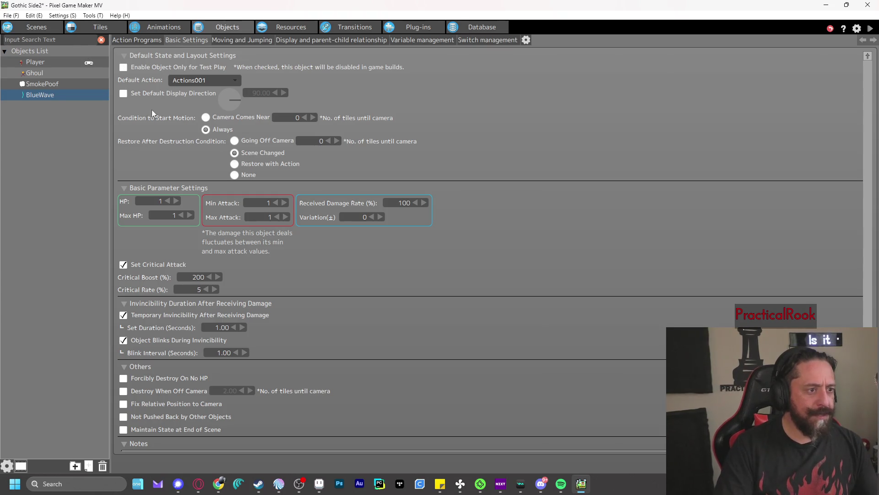
pyautogui.click(234, 175)
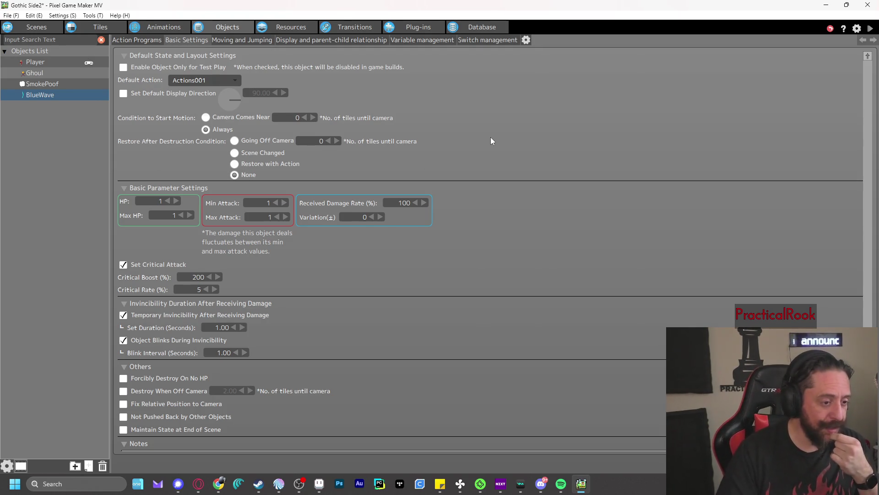
pyautogui.scroll(-1, 491, 138)
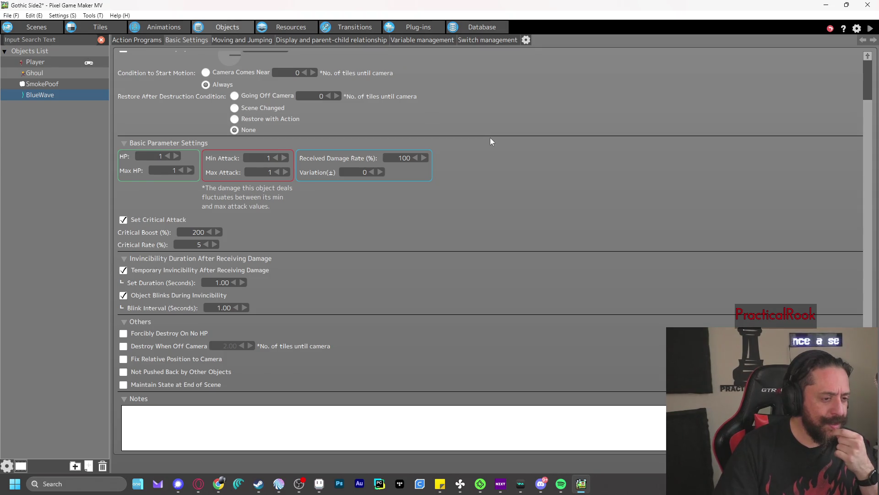
pyautogui.scroll(1, 491, 142)
pyautogui.hotkey('alt', 'Tab')
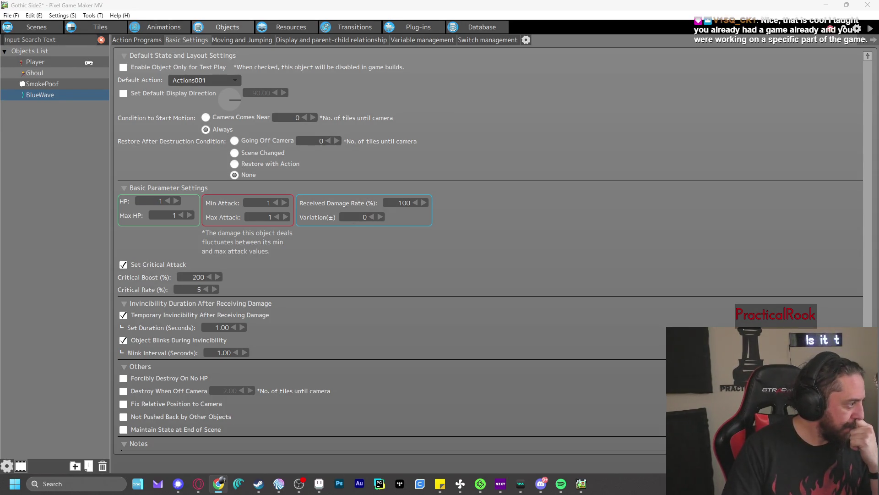
pyautogui.click(164, 31)
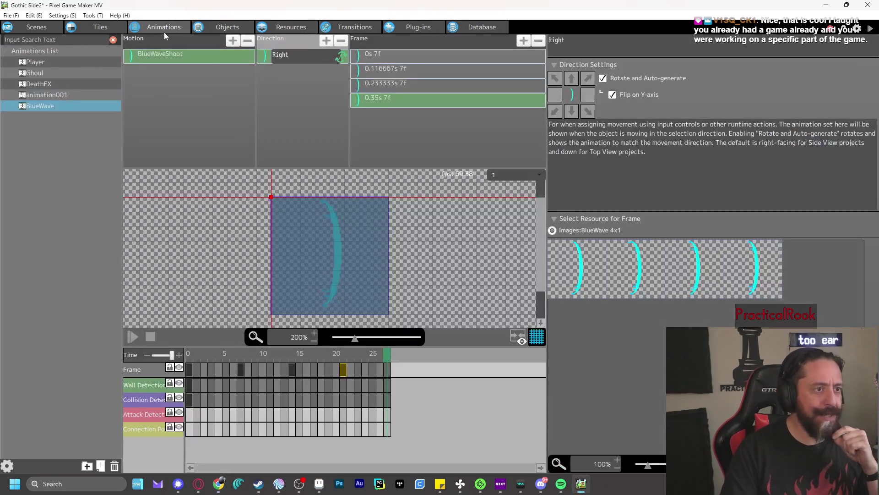
# - Add a connection point keyframe at 70,31 on the Player Punch motion's punch frame
pyautogui.click(48, 65)
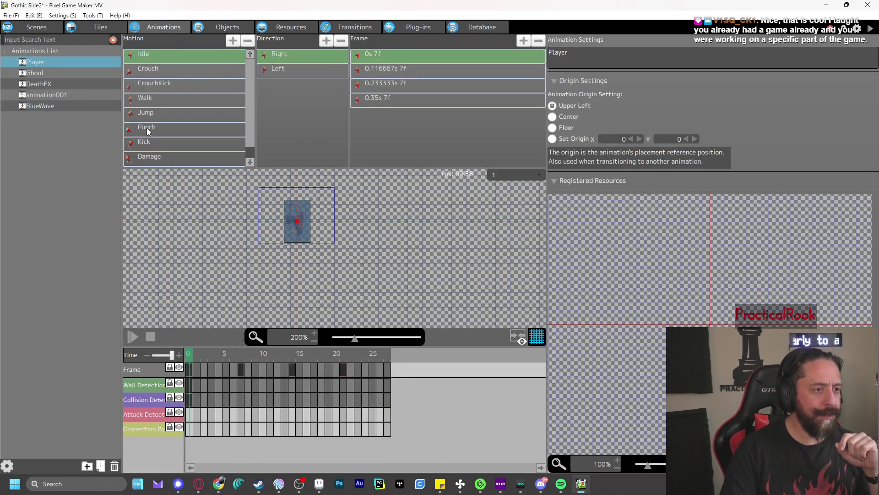
pyautogui.click(147, 127)
pyautogui.moveTo(194, 354)
pyautogui.mouseDown()
pyautogui.moveTo(271, 356)
pyautogui.moveTo(257, 359)
pyautogui.mouseUp()
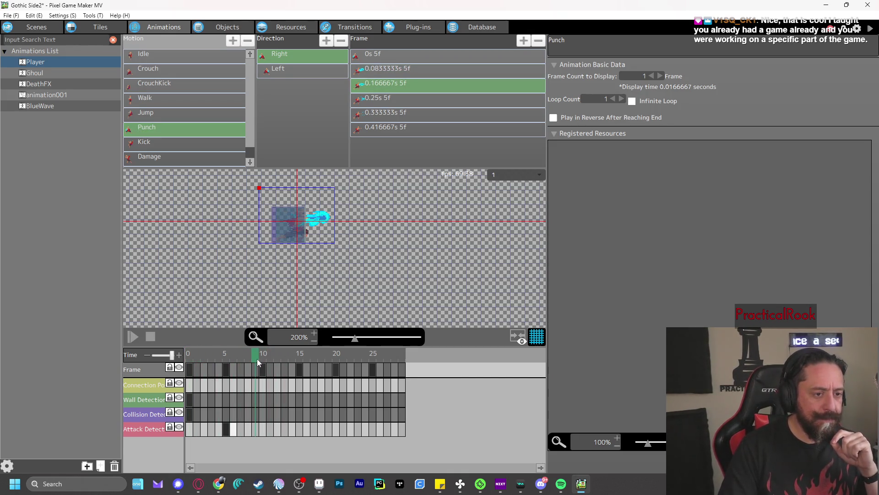
pyautogui.click(256, 385)
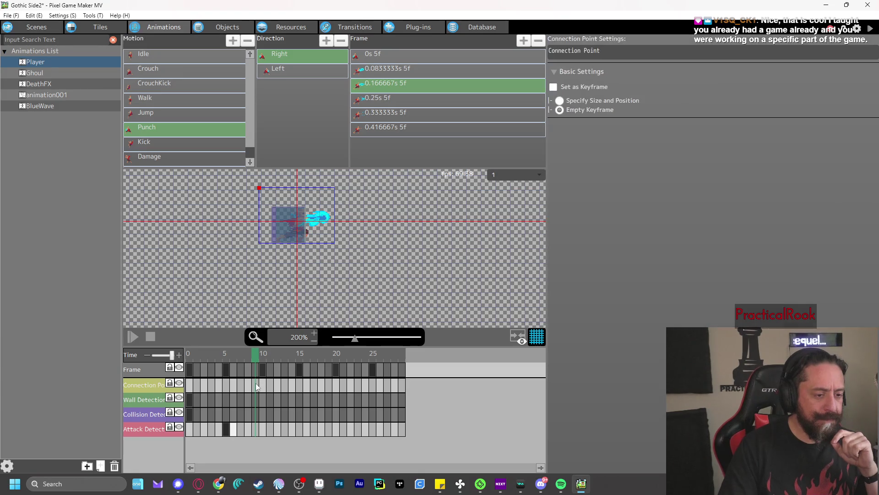
pyautogui.rightClick(256, 388)
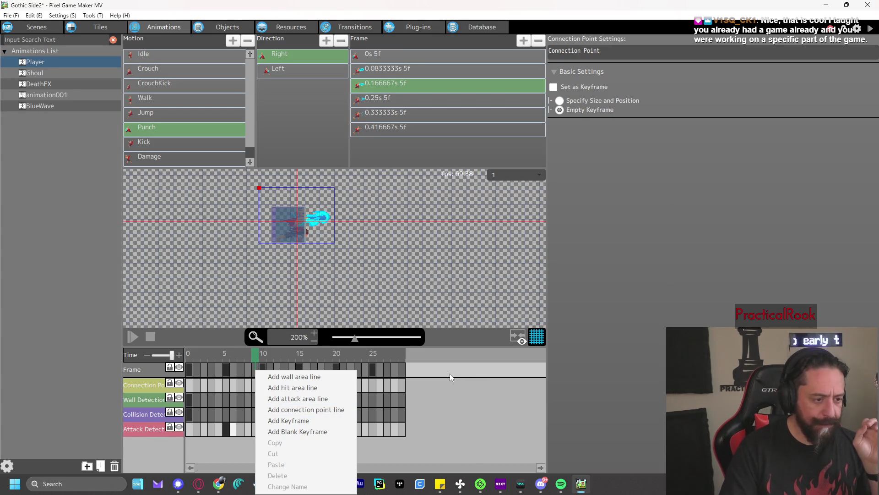
pyautogui.click(326, 424)
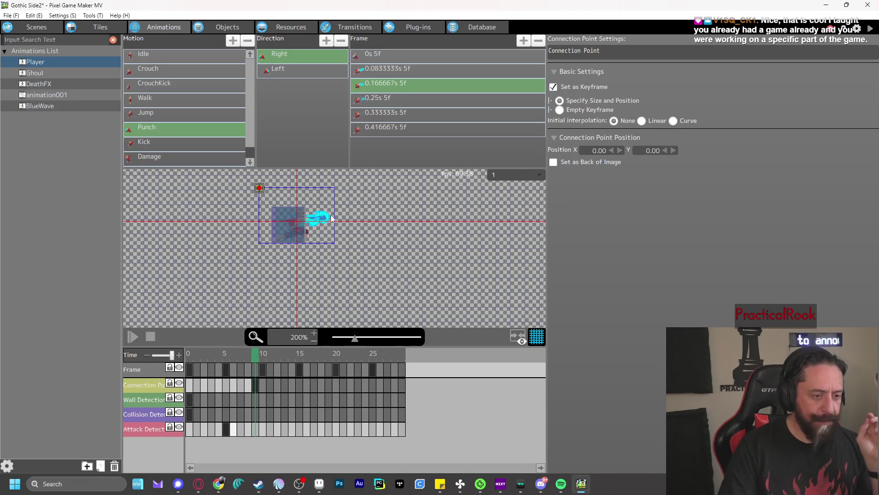
pyautogui.moveTo(259, 189); pyautogui.dragTo(324, 217)
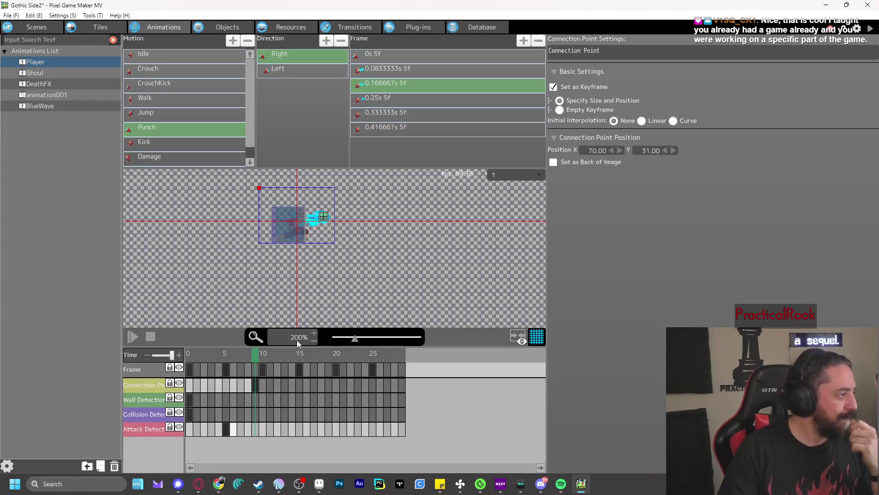
# - Add a blank connection point keyframe on the frame after the punch
pyautogui.moveTo(255, 353)
pyautogui.mouseDown()
pyautogui.moveTo(295, 352)
pyautogui.moveTo(262, 355)
pyautogui.mouseUp()
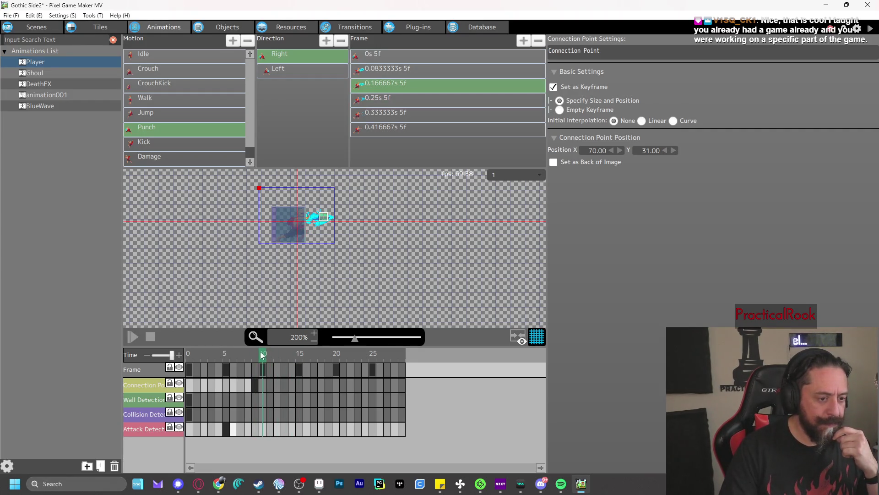
pyautogui.rightClick(262, 386)
pyautogui.click(296, 430)
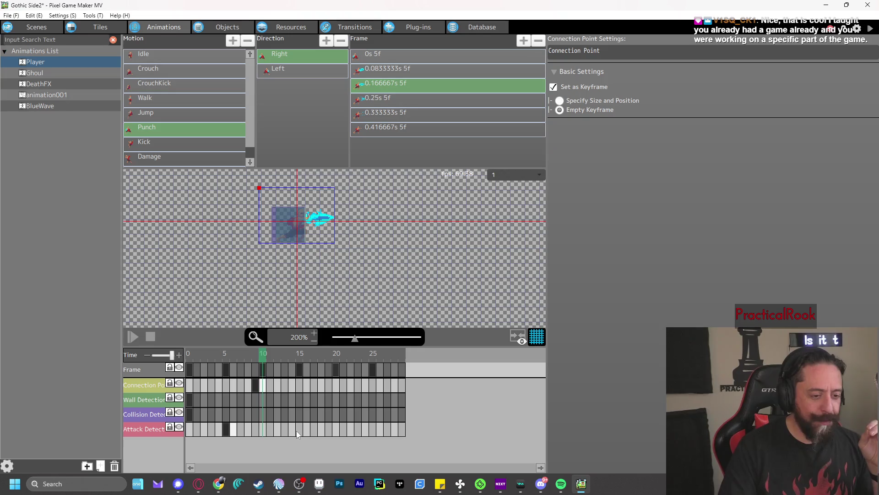
pyautogui.moveTo(192, 355)
pyautogui.mouseDown()
pyautogui.moveTo(337, 362)
pyautogui.moveTo(226, 356)
pyautogui.mouseUp()
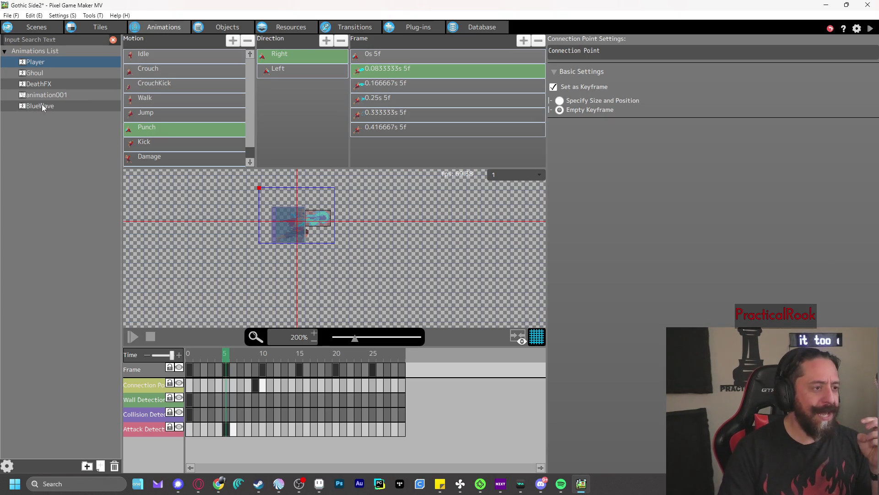
# - Add a connection point keyframe at 67,65 on frame 0 of the BlueWave animation
pyautogui.click(92, 106)
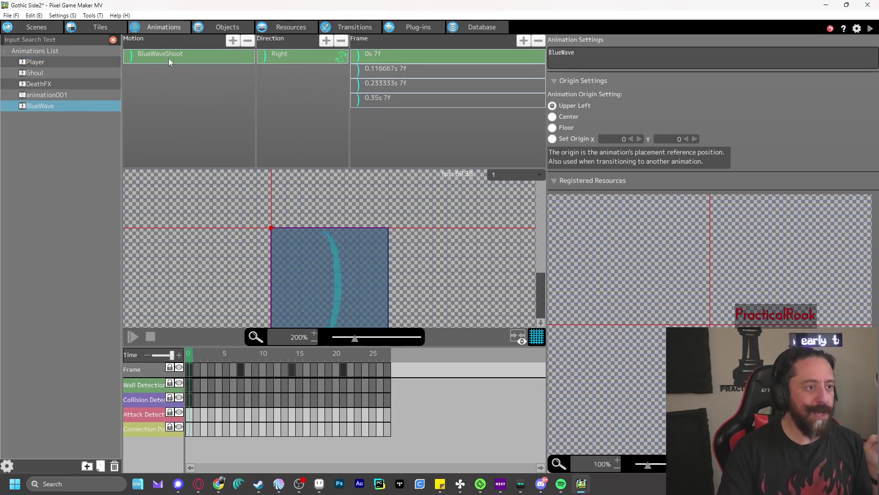
pyautogui.rightClick(189, 429)
pyautogui.click(207, 425)
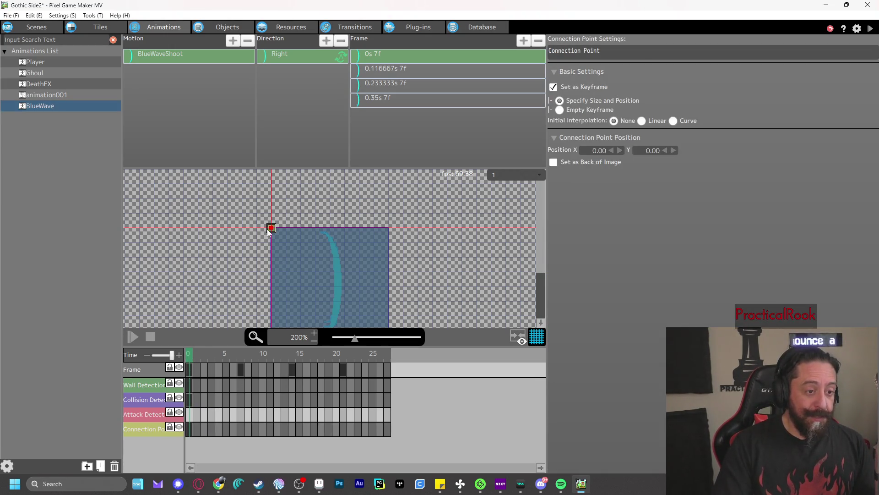
pyautogui.moveTo(272, 228); pyautogui.dragTo(333, 288)
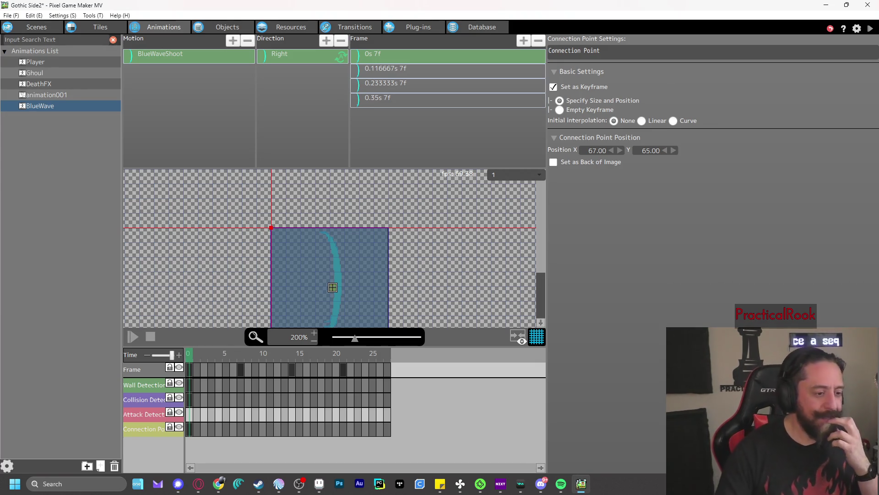
# - Add a blank keyframe at frame 1, then save and launch a test play
pyautogui.rightClick(195, 428)
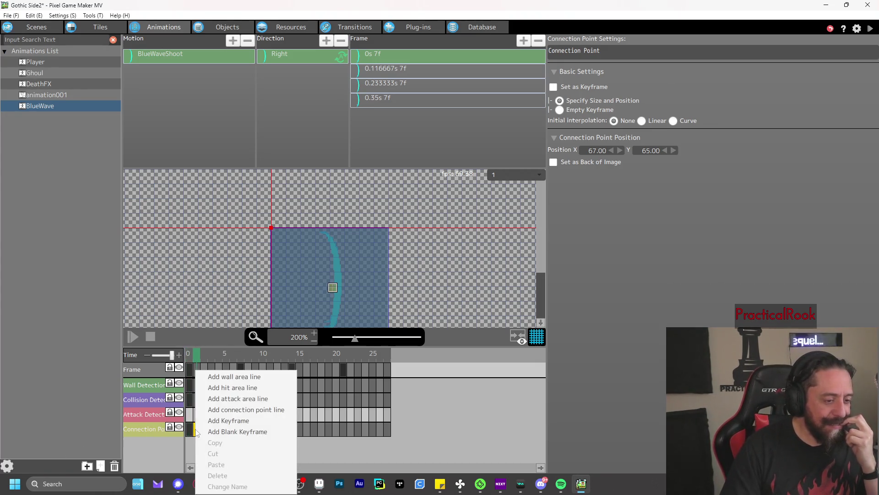
pyautogui.click(218, 432)
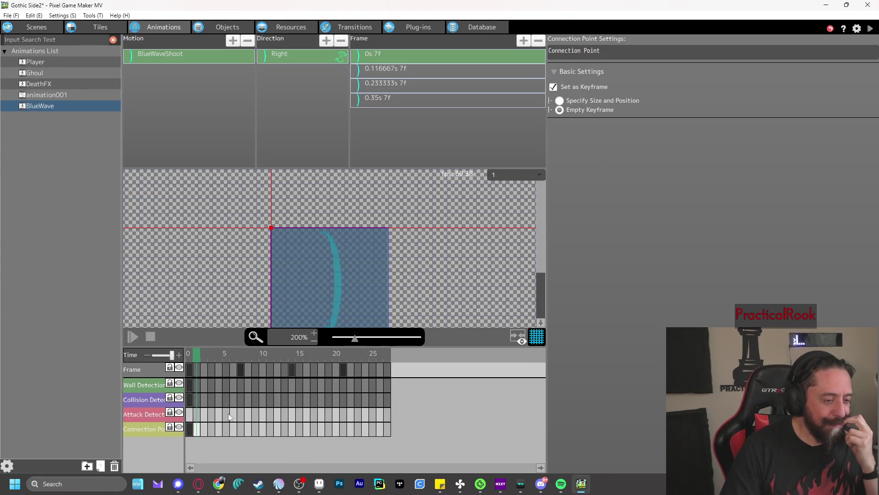
pyautogui.click(190, 357)
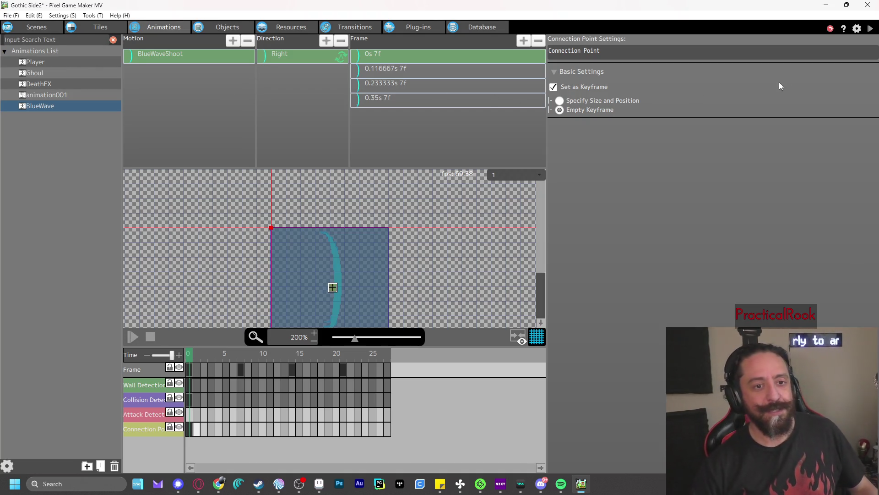
pyautogui.click(871, 29)
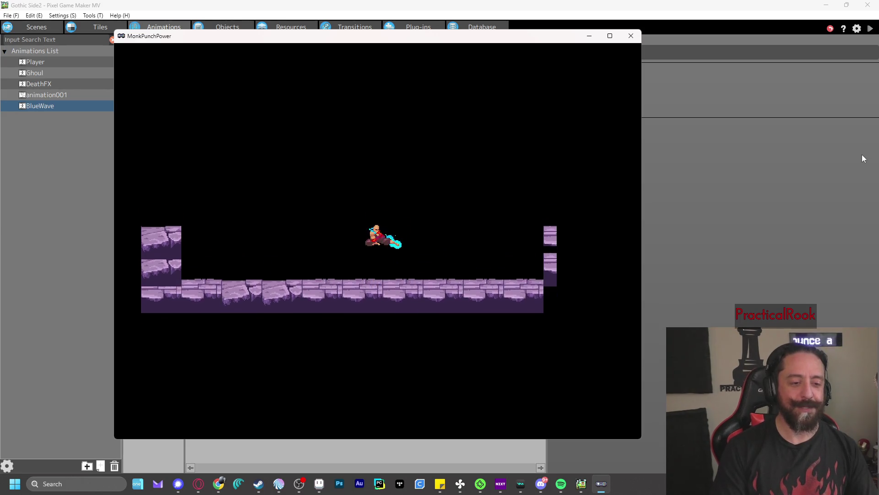
# - Close the test play window and return to the Objects editor
pyautogui.click(631, 36)
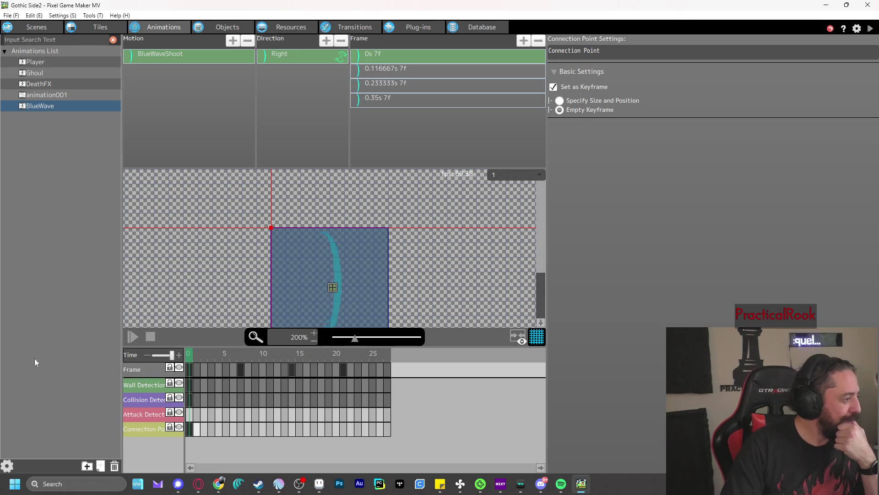
pyautogui.click(239, 31)
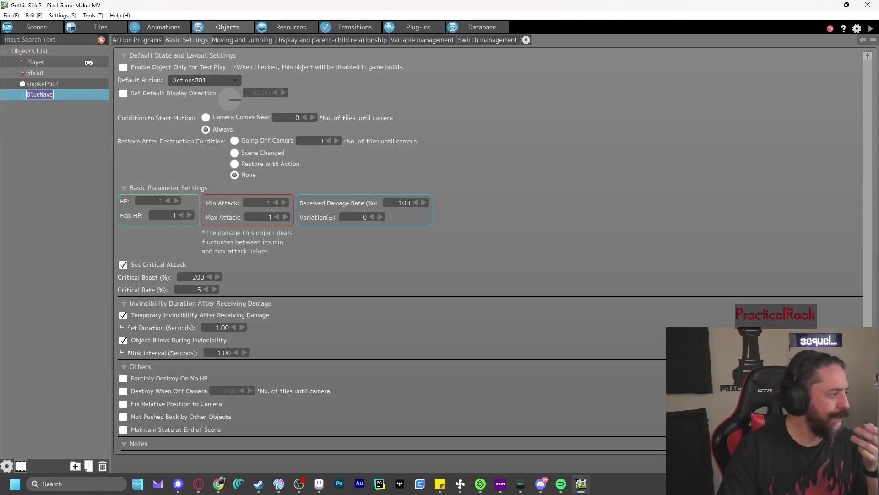
# - Show the BlueWave object's Action Programs with Actions001 as its action
pyautogui.hotkey('alt', 'Tab')
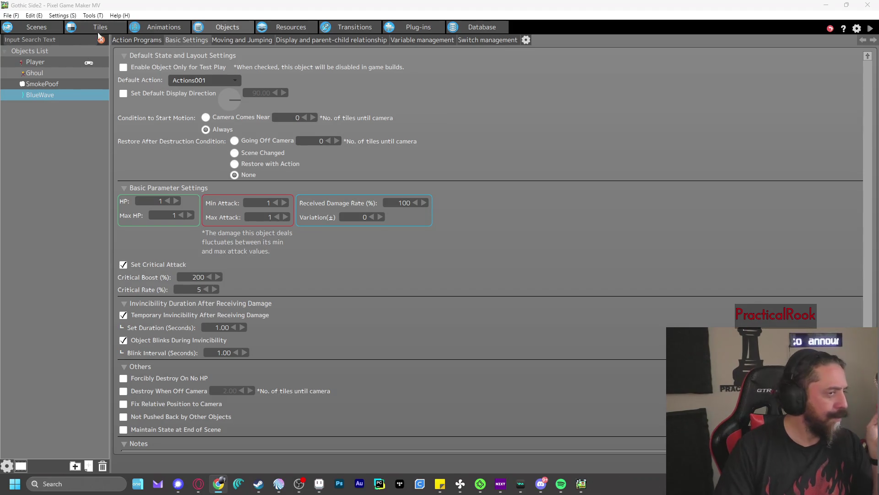
pyautogui.click(124, 41)
# - Rename BlueWave's action to 'Fire Bullet' and bring up its Other Runtime Actions
pyautogui.doubleClick(714, 62)
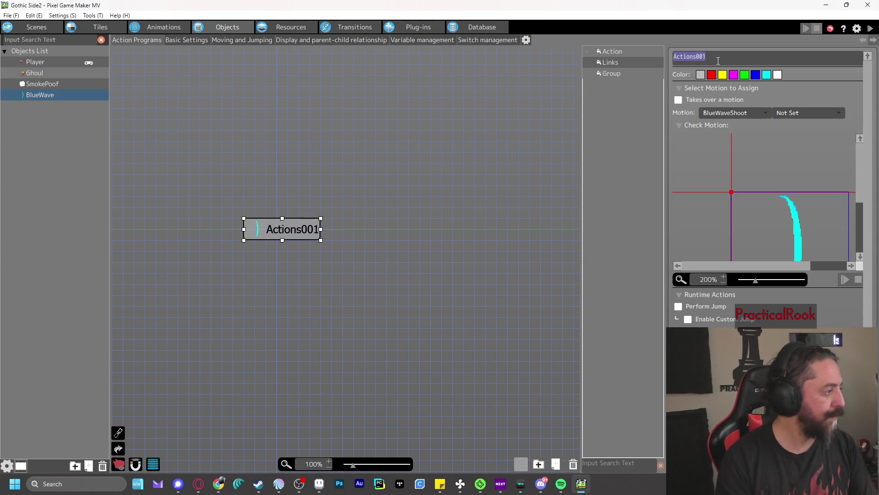
pyautogui.write('Fire Bullet')
pyautogui.click(430, 144)
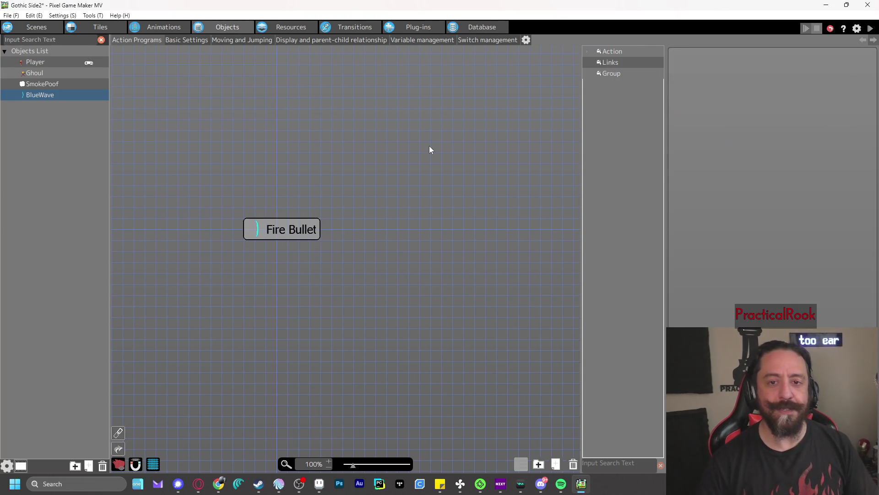
pyautogui.click(283, 235)
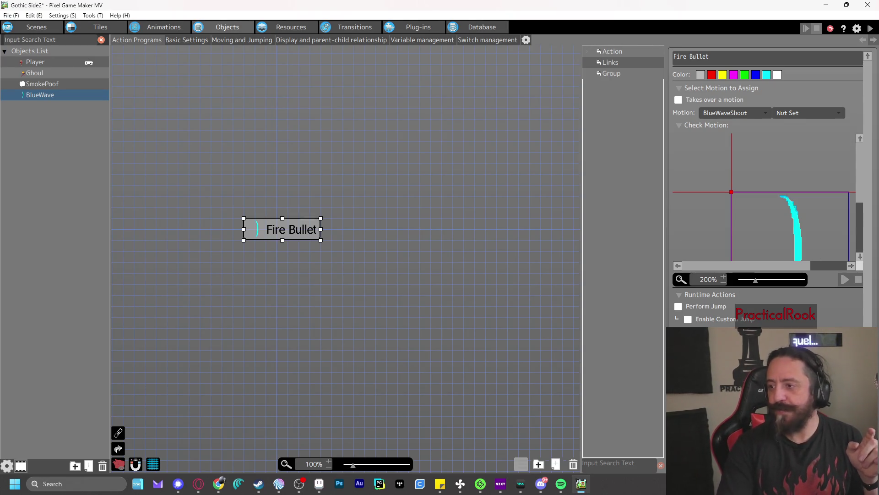
pyautogui.scroll(-3, 767, 206)
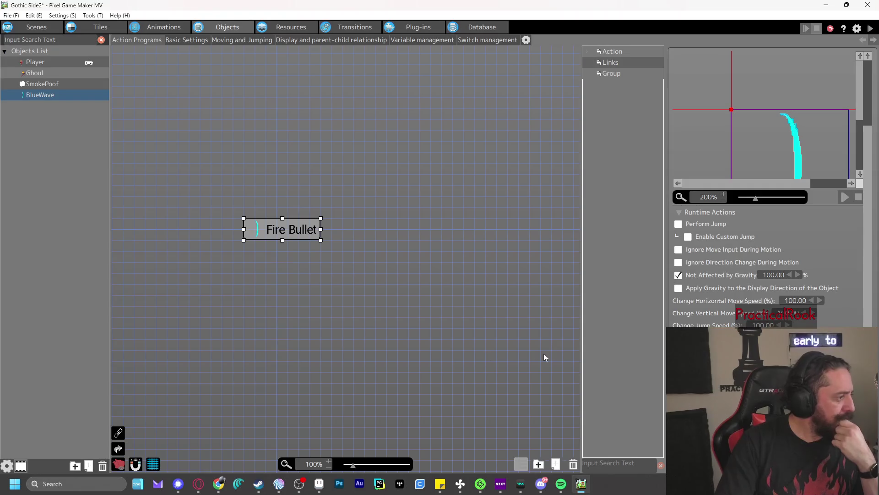
pyautogui.doubleClick(292, 229)
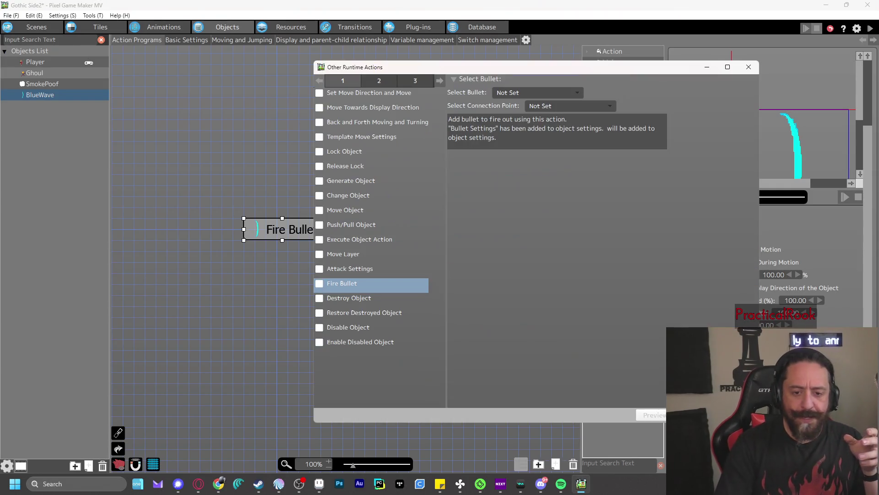
# - Make Fire Bullet move toward its display direction with a 400-pixel movement distance
pyautogui.click(319, 108)
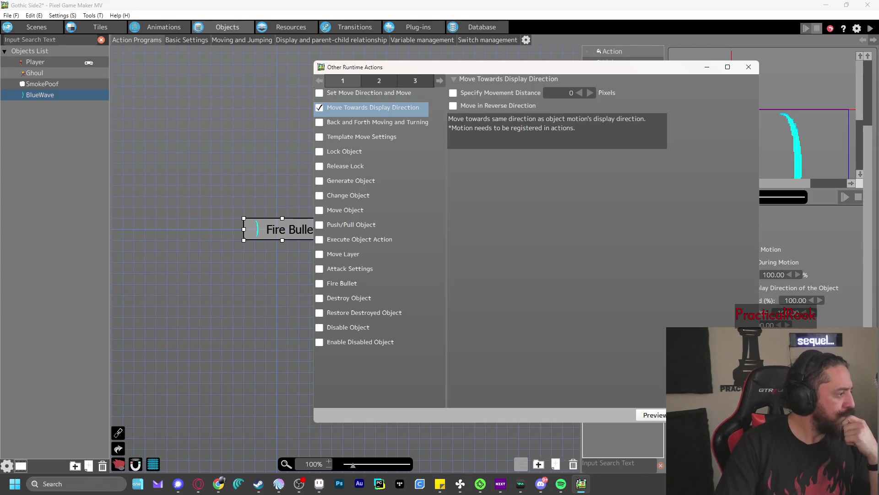
pyautogui.click(566, 93)
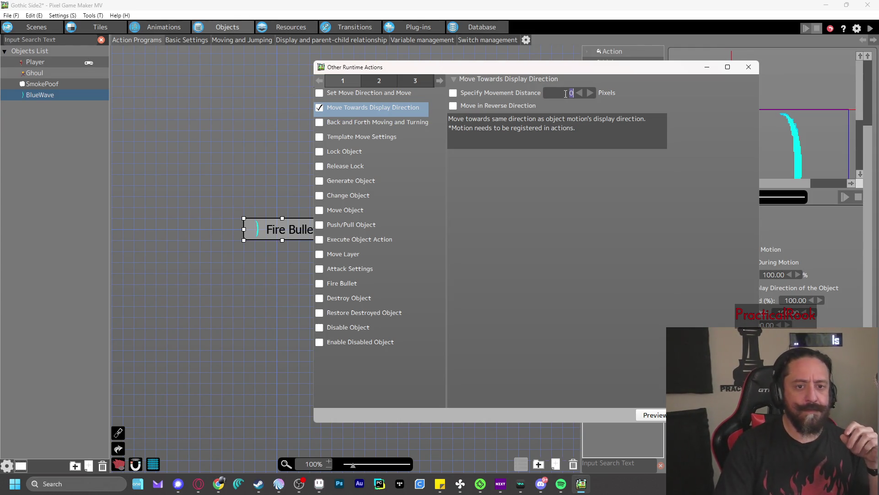
pyautogui.write('400')
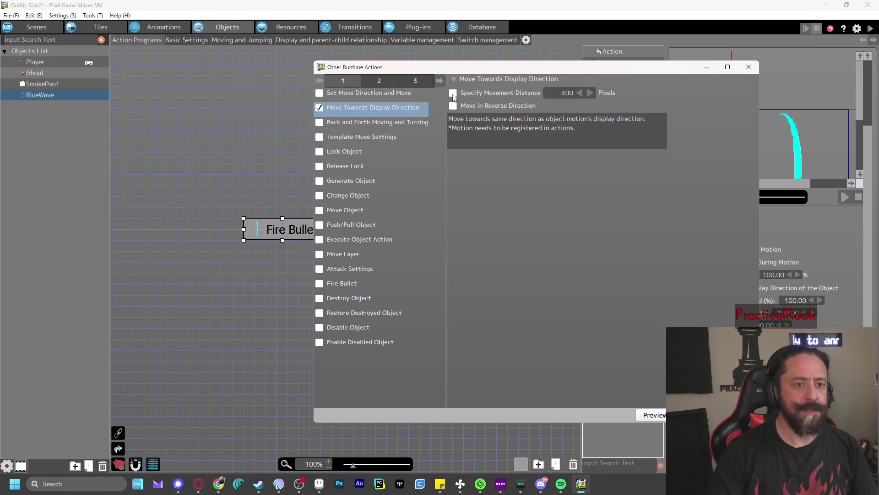
pyautogui.press('Return')
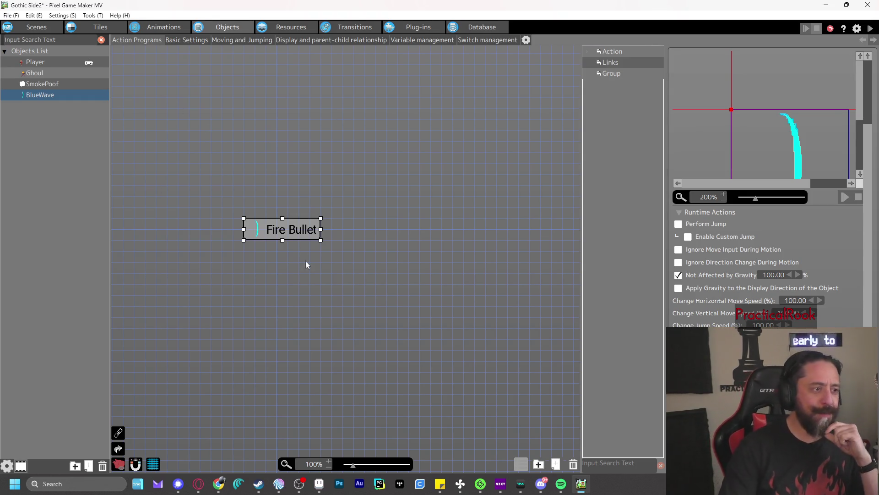
pyautogui.hscroll(2, 780, 182)
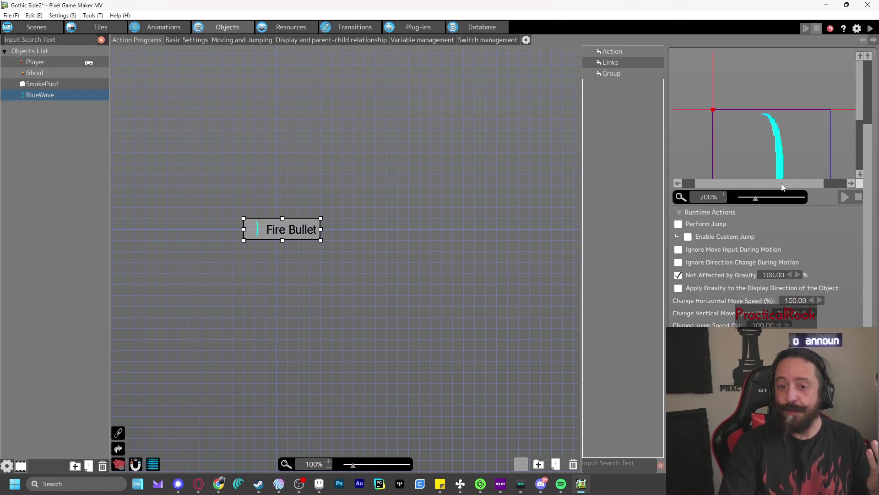
pyautogui.scroll(-2, 861, 134)
pyautogui.moveTo(862, 133); pyautogui.dragTo(862, 146)
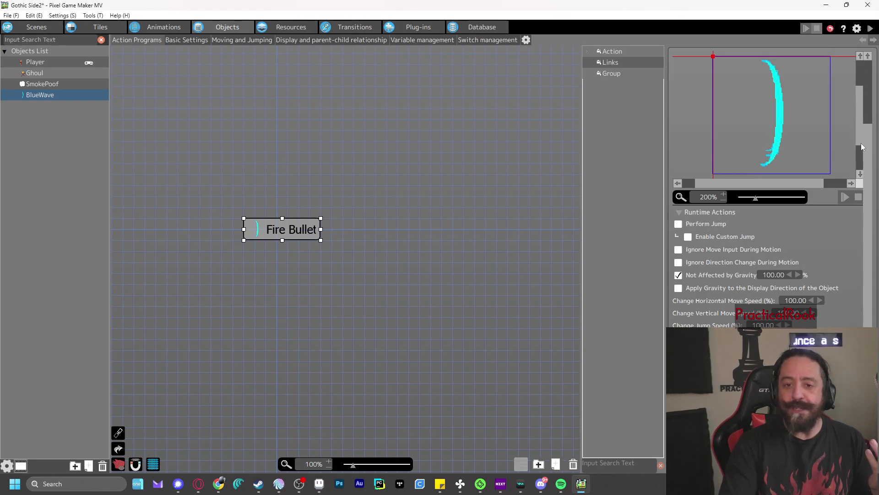
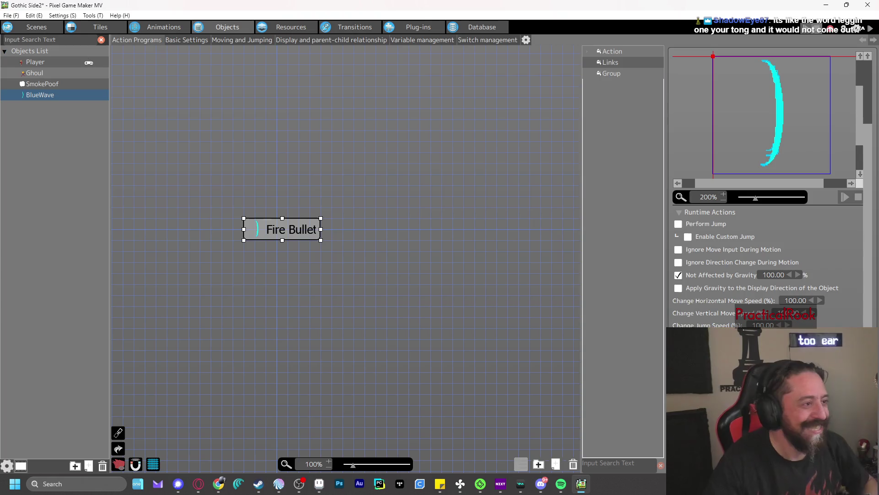
# - Add a new action to BlueWave's program, placed just below Fire Bullet
pyautogui.hotkey('alt', 'Tab')
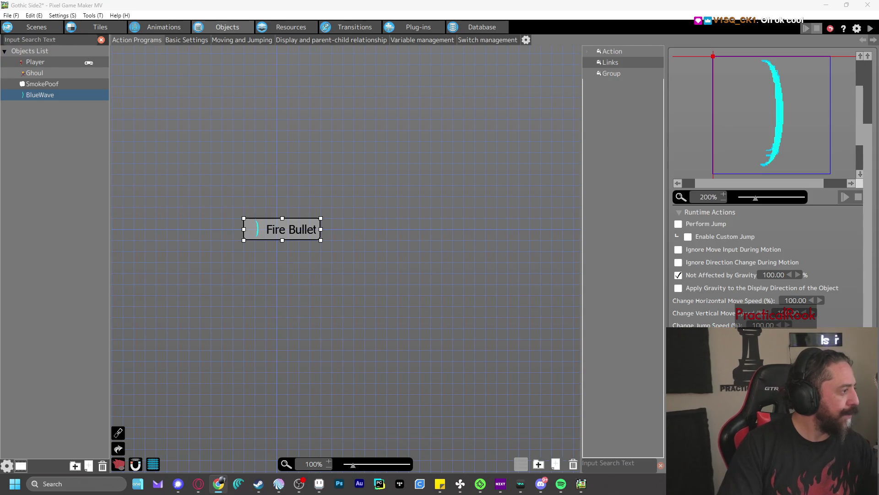
pyautogui.rightClick(270, 250)
pyautogui.click(294, 255)
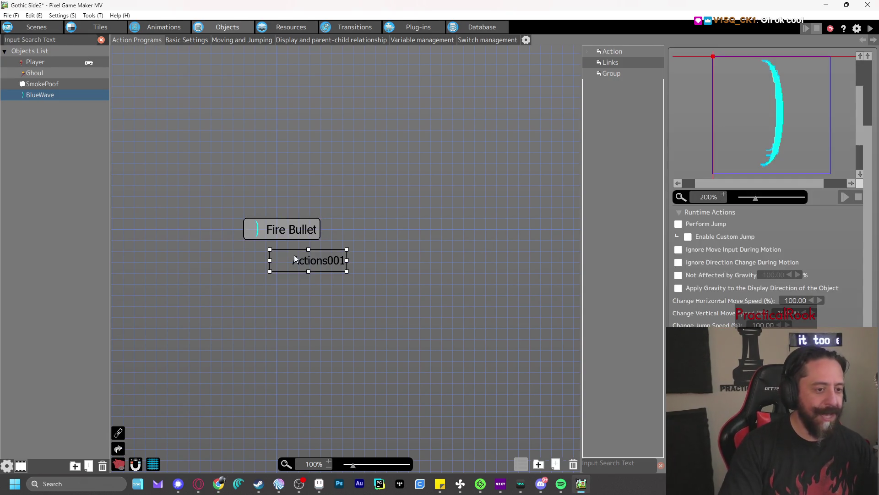
pyautogui.moveTo(296, 260); pyautogui.dragTo(282, 269)
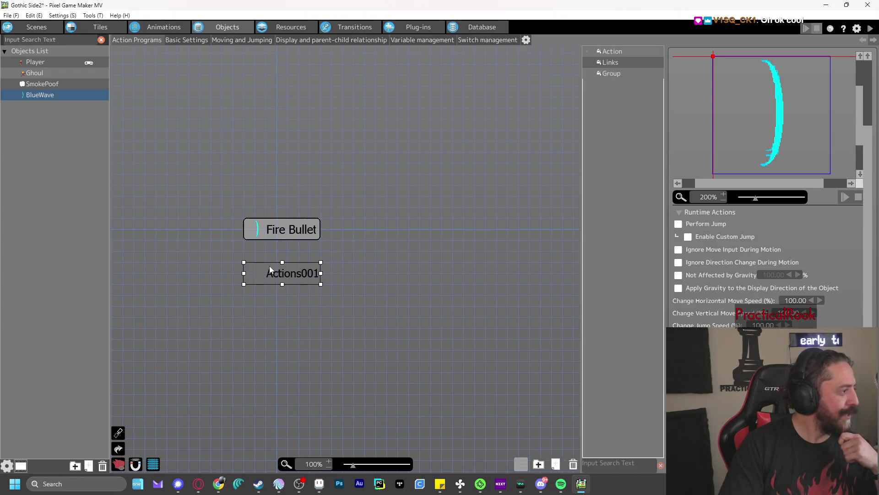
pyautogui.scroll(2, 725, 136)
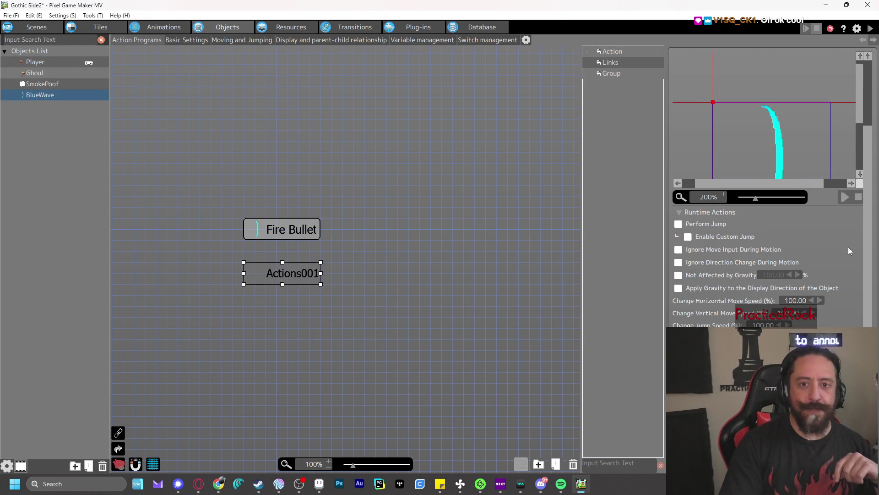
pyautogui.scroll(4, 849, 250)
# - Rename the new action 'Destroy' and tick Destroy Object in its runtime actions
pyautogui.doubleClick(707, 59)
pyautogui.write('Destro')
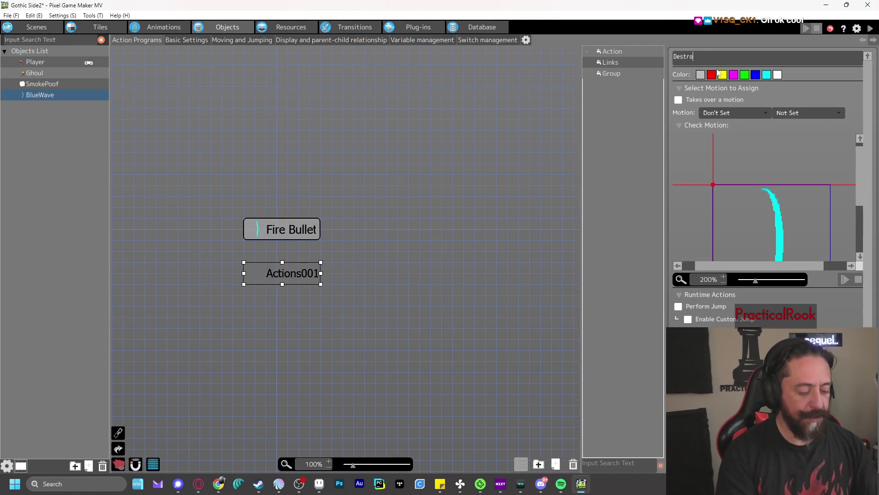
pyautogui.write('y')
pyautogui.press('Return')
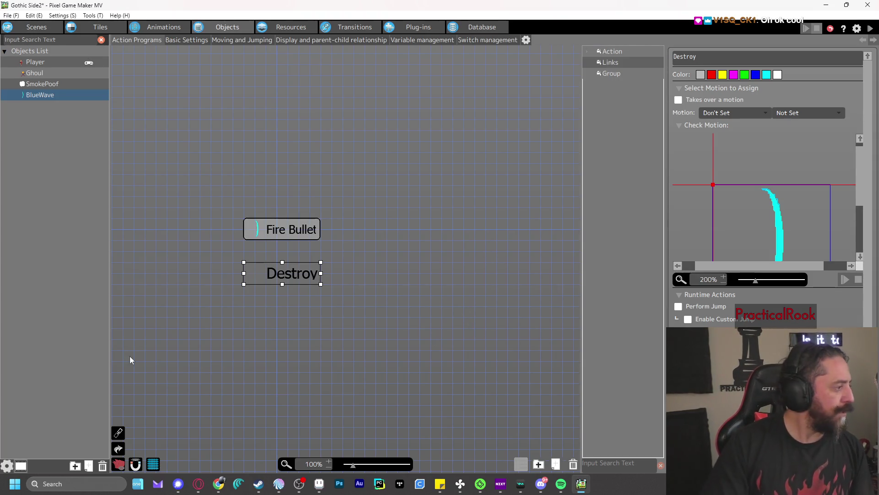
pyautogui.scroll(-1, 773, 257)
pyautogui.click(678, 316)
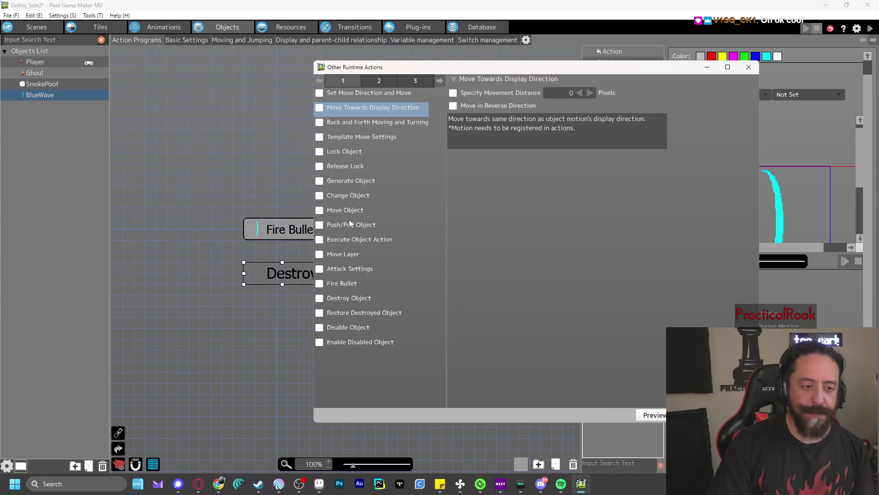
pyautogui.click(319, 299)
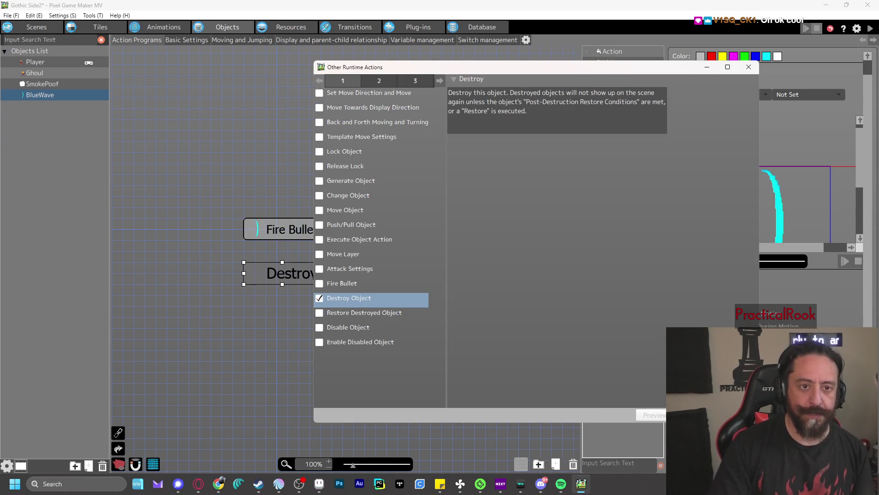
pyautogui.press('Return')
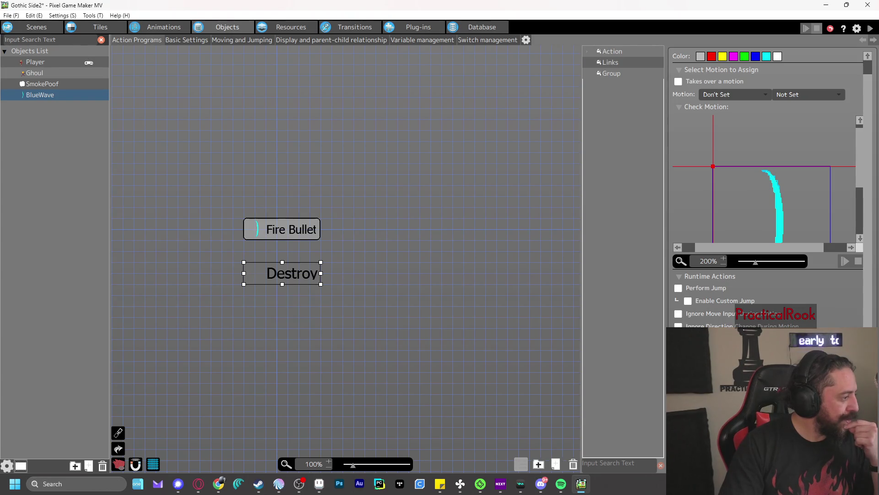
# - Link Fire Bullet to the Destroy action, moving Destroy further down
pyautogui.rightClick(280, 231)
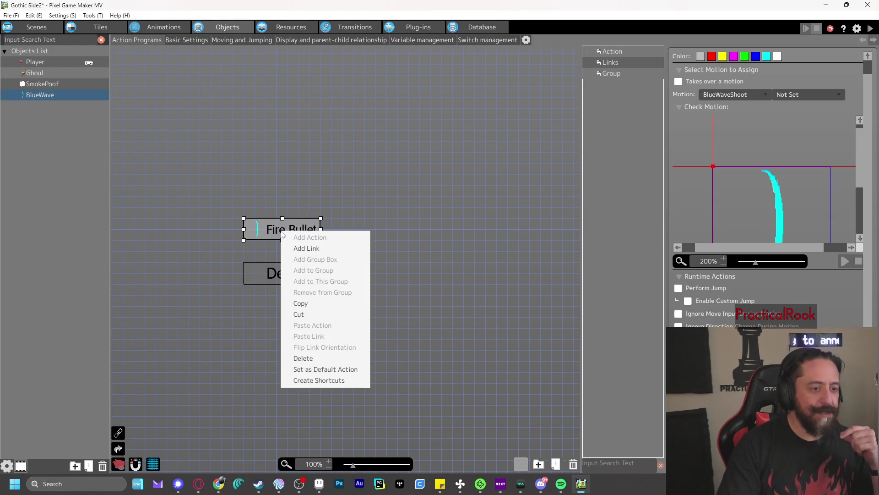
pyautogui.click(307, 248)
pyautogui.click(288, 274)
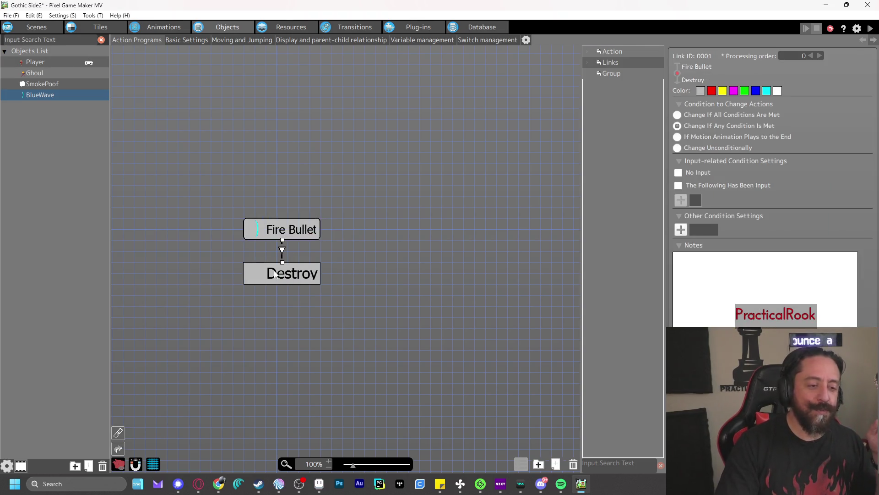
pyautogui.moveTo(281, 277); pyautogui.dragTo(284, 331)
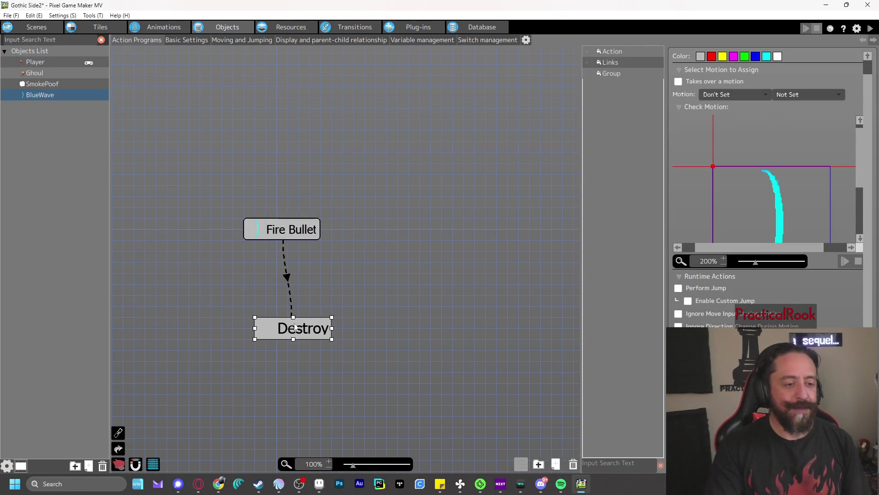
pyautogui.click(282, 234)
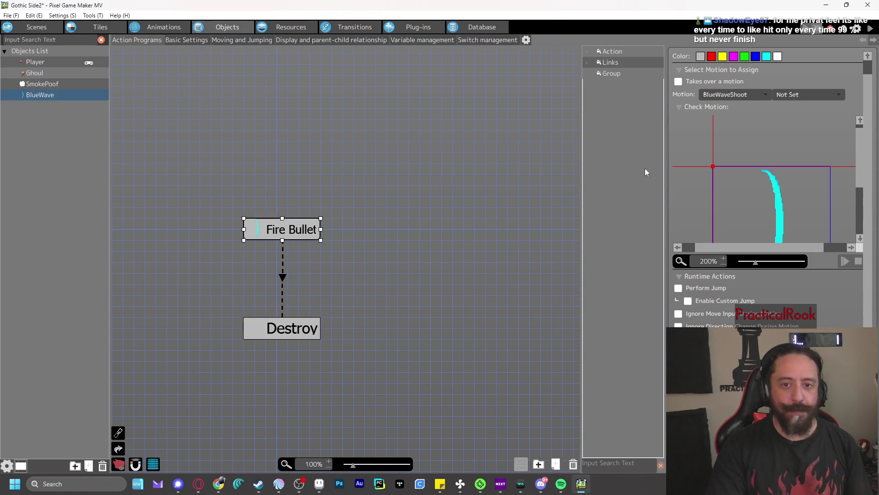
pyautogui.click(283, 278)
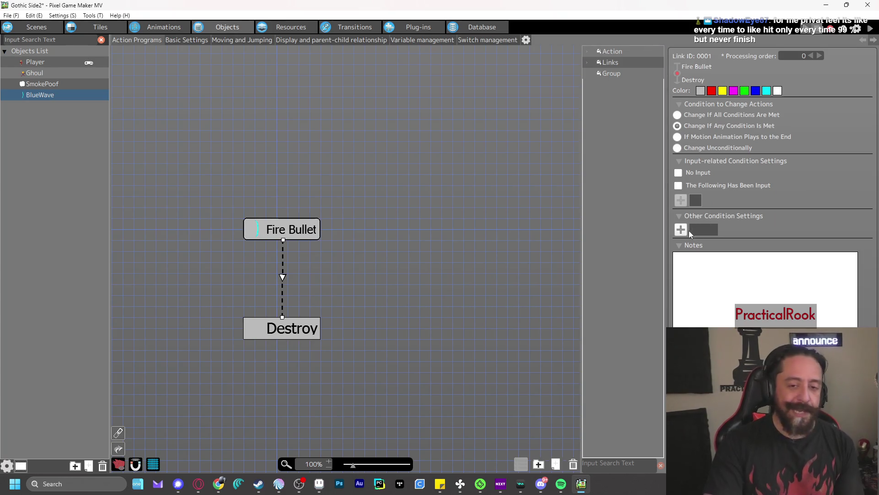
# - Add a Tile Wall Detection condition to the Fire Bullet-to-Destroy link
pyautogui.click(682, 229)
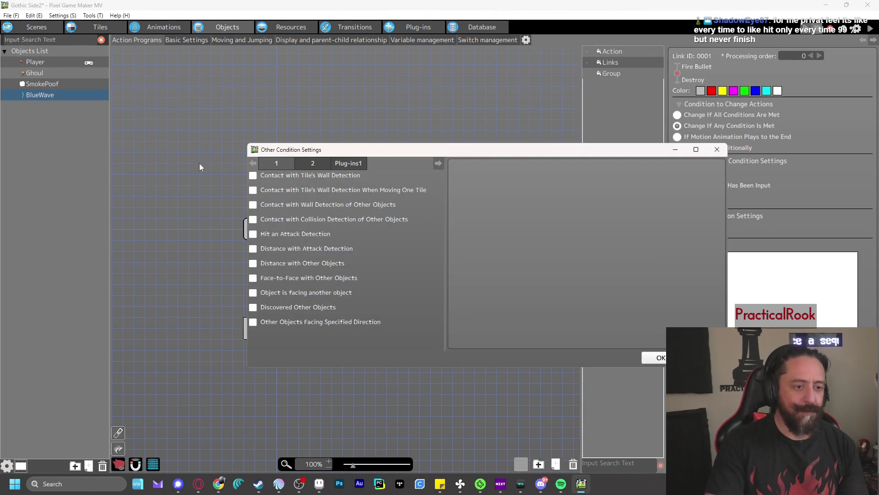
pyautogui.click(253, 176)
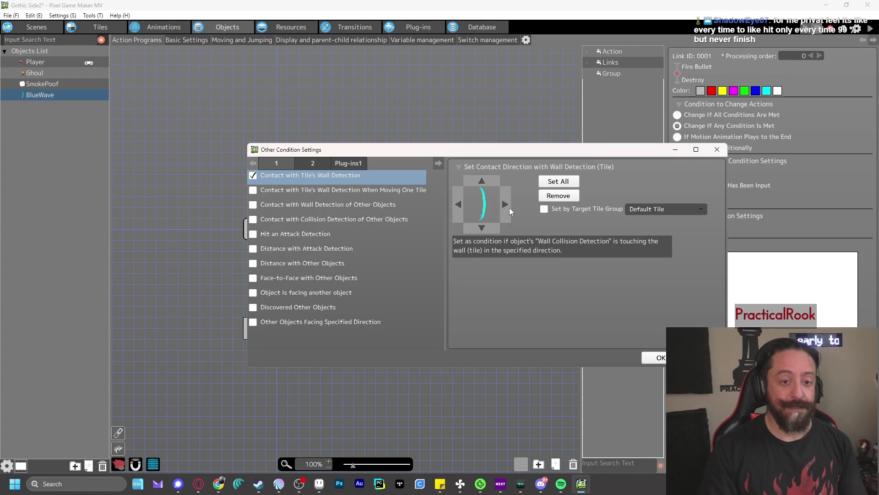
pyautogui.click(553, 181)
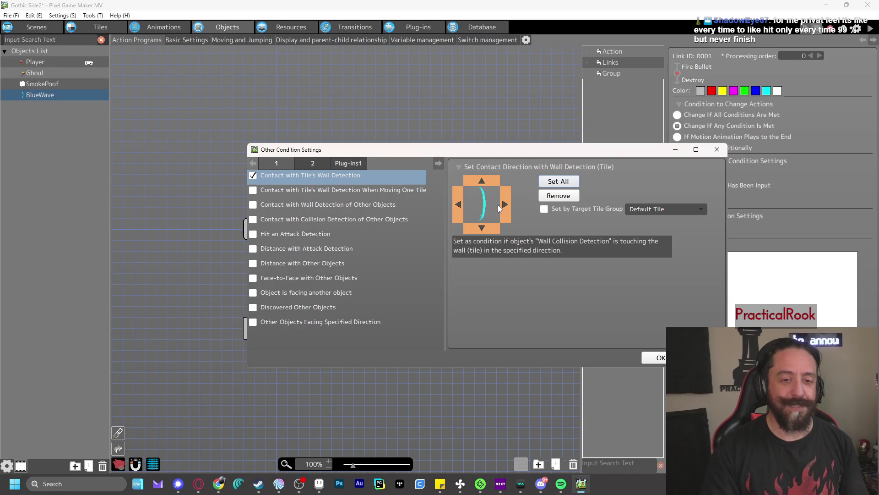
pyautogui.click(572, 197)
pyautogui.click(506, 207)
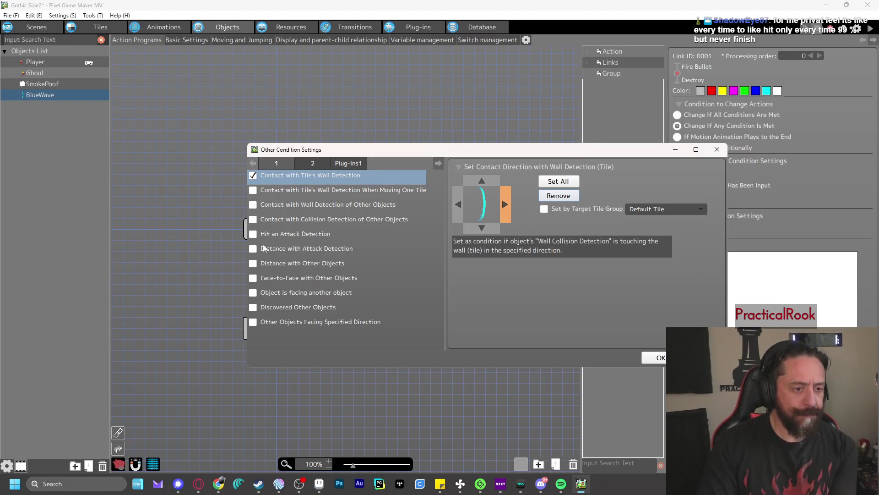
pyautogui.click(311, 165)
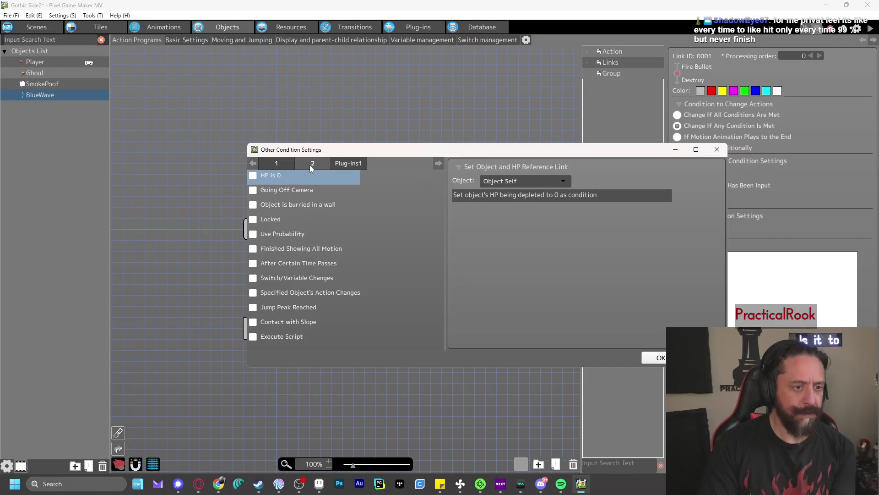
pyautogui.click(274, 164)
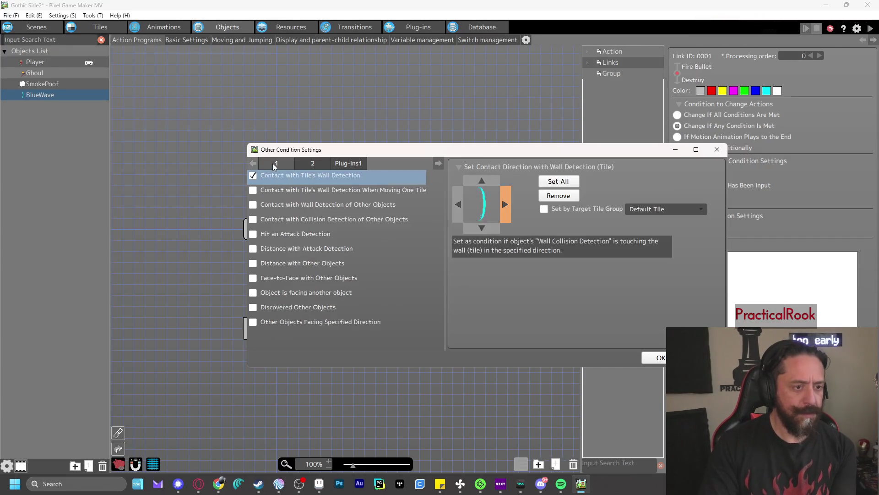
# - Add a Collision condition targeting Enemy Group, include left walls, and confirm both conditions
pyautogui.click(253, 219)
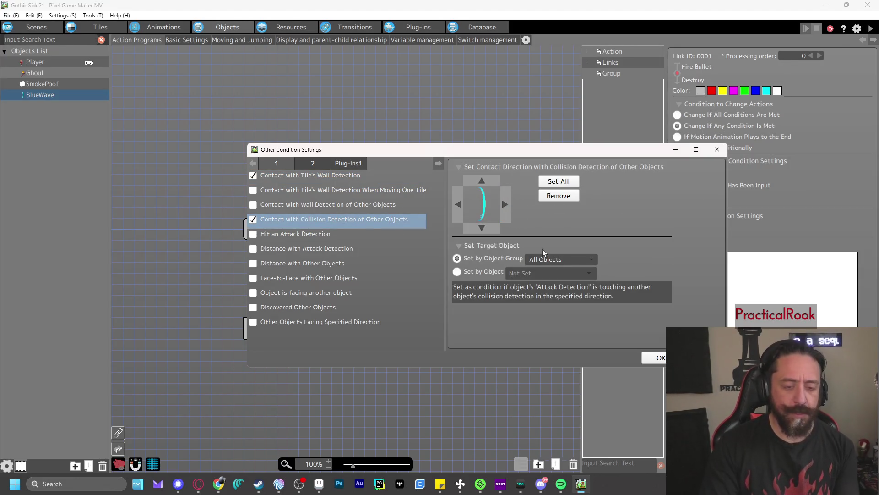
pyautogui.click(559, 260)
pyautogui.click(552, 293)
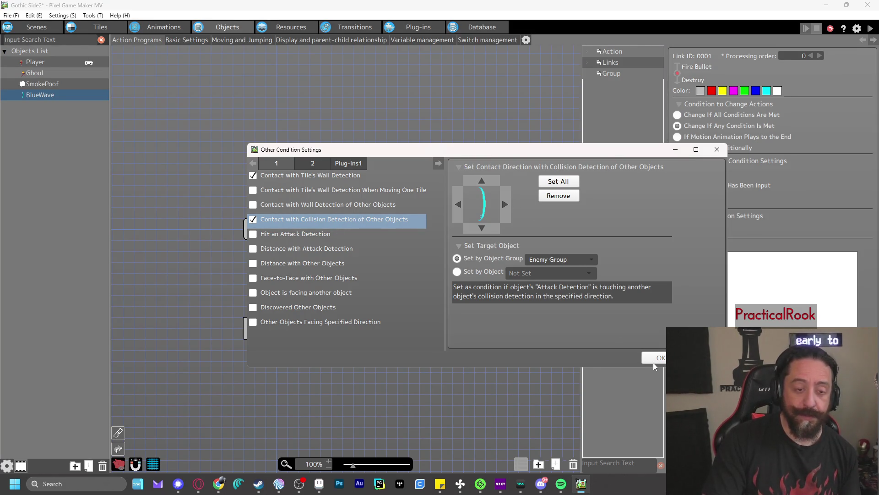
pyautogui.click(553, 183)
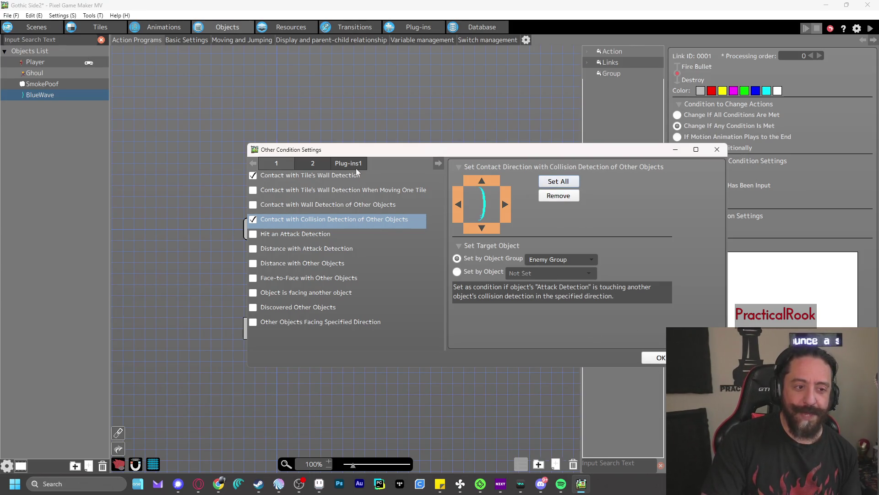
pyautogui.click(356, 177)
pyautogui.click(458, 213)
pyautogui.click(658, 358)
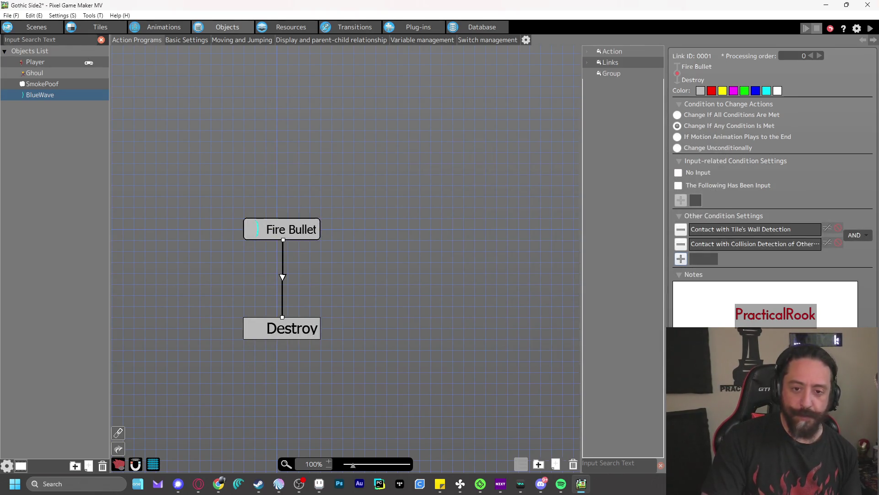
# - Set the link's condition combiner to OR
pyautogui.click(856, 235)
pyautogui.click(854, 254)
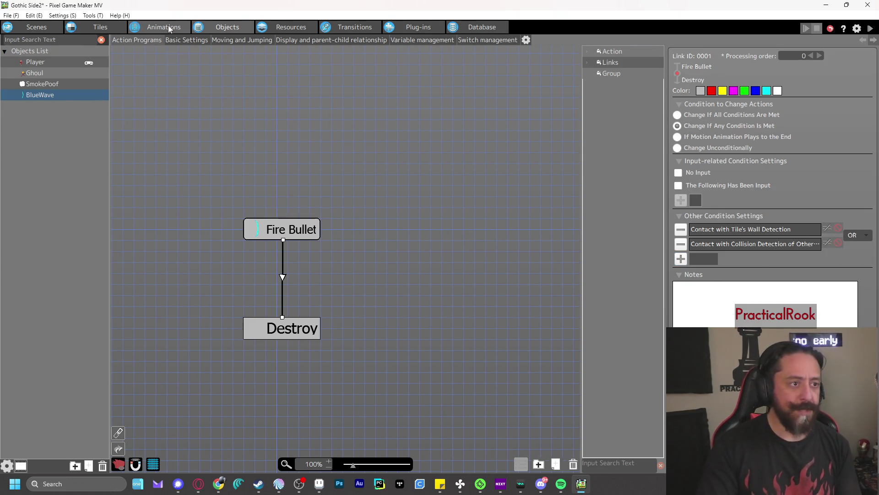
pyautogui.click(167, 26)
pyautogui.click(54, 72)
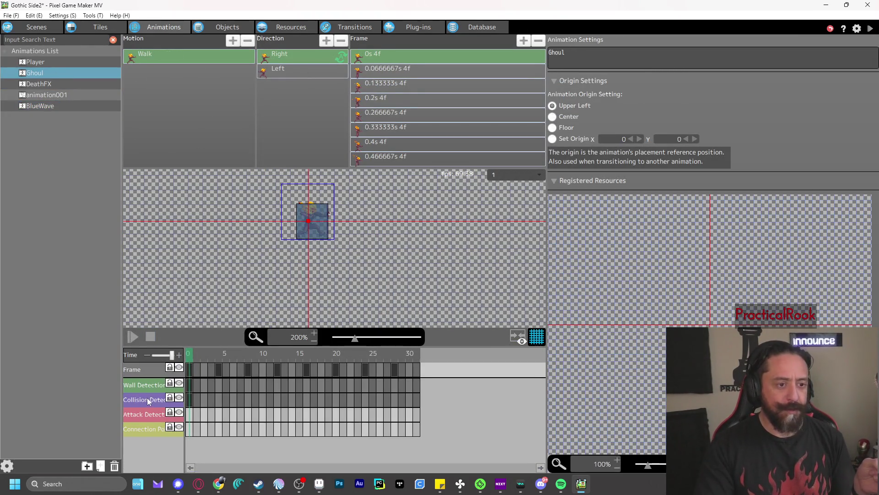
pyautogui.moveTo(190, 364)
pyautogui.mouseDown()
pyautogui.moveTo(194, 357)
pyautogui.moveTo(248, 358)
pyautogui.mouseUp()
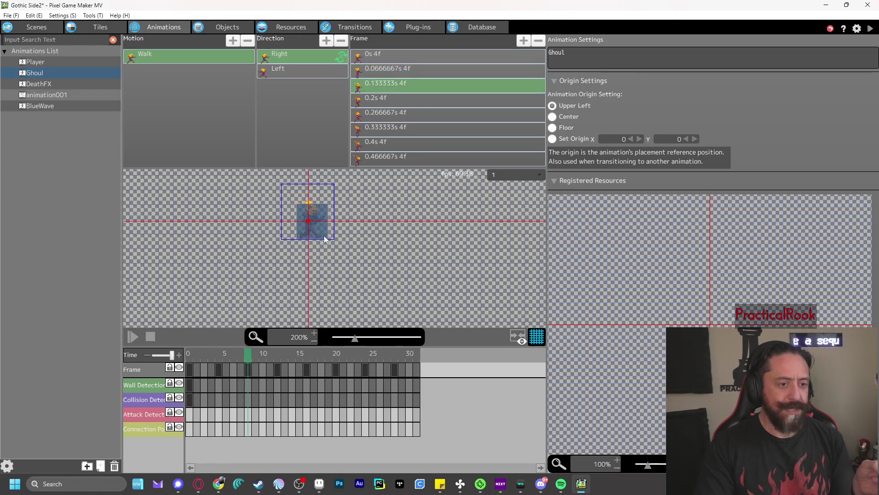
pyautogui.moveTo(350, 343); pyautogui.dragTo(385, 343)
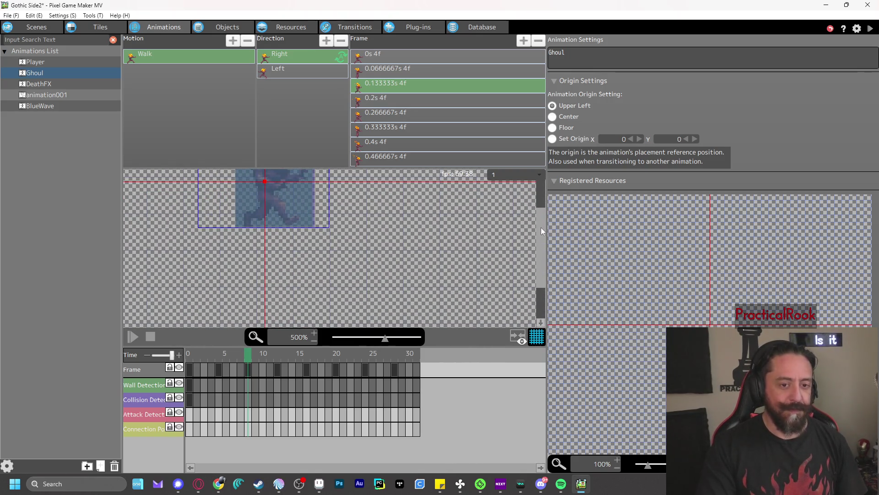
pyautogui.moveTo(540, 227); pyautogui.dragTo(540, 209)
pyautogui.moveTo(251, 354); pyautogui.dragTo(382, 369)
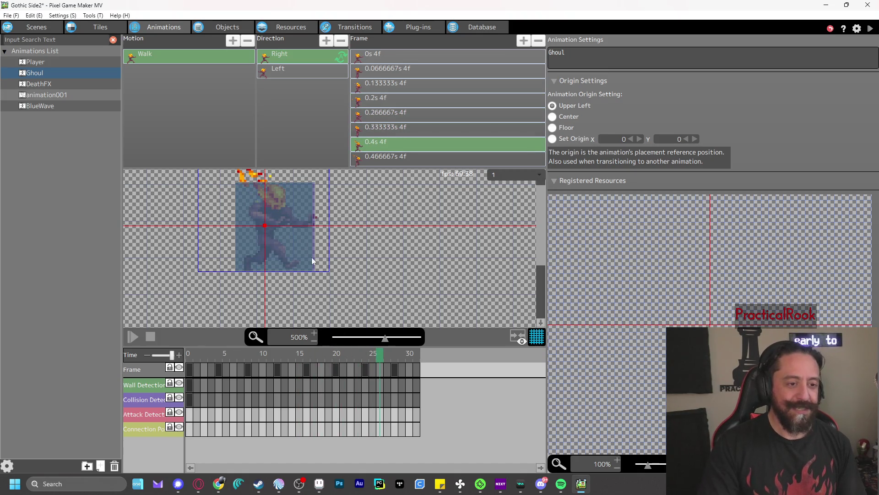
pyautogui.click(224, 27)
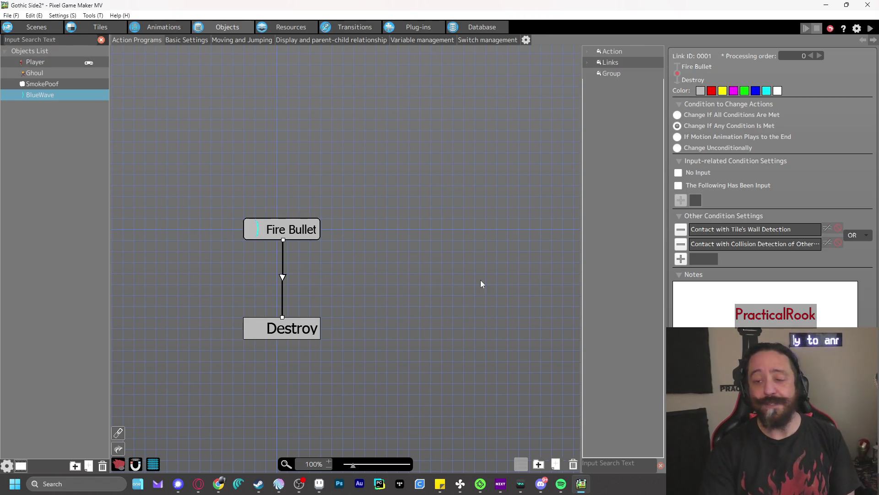
# - Check Destroy's settings, then show the Player's addable settings items such as Bullet Shot Settings
pyautogui.click(293, 323)
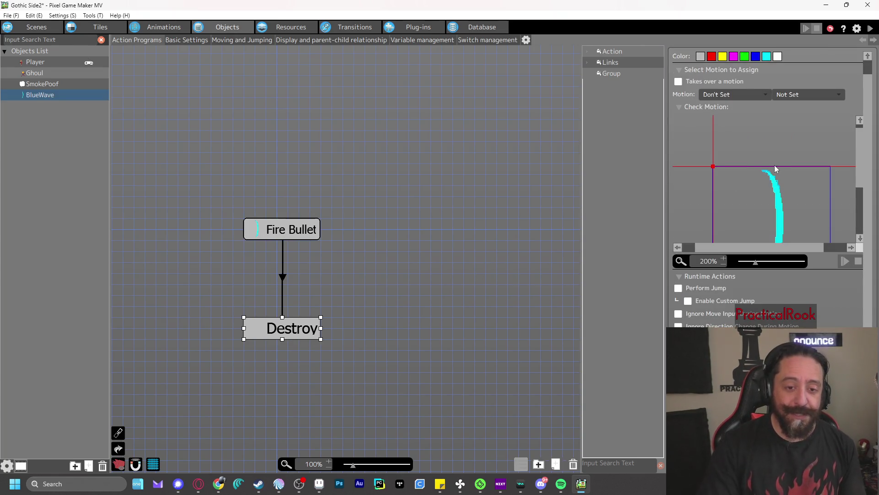
pyautogui.scroll(-3, 778, 171)
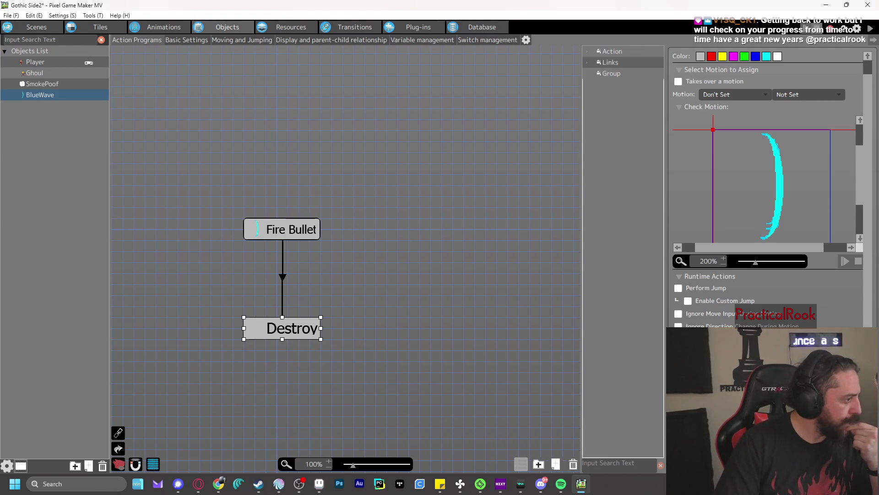
pyautogui.click(35, 62)
pyautogui.click(530, 39)
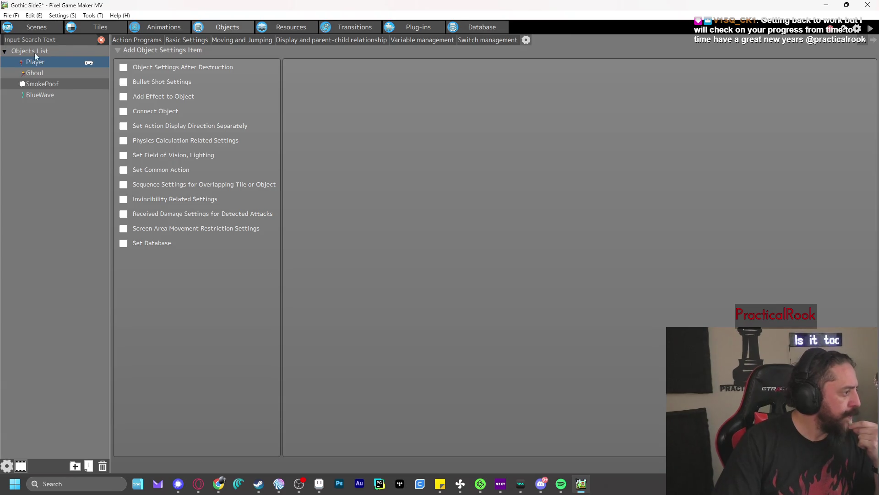
# - Enable Bullet Shot Settings on Player and add a bullet 'BlueWave' using the BlueWave object
pyautogui.click(122, 85)
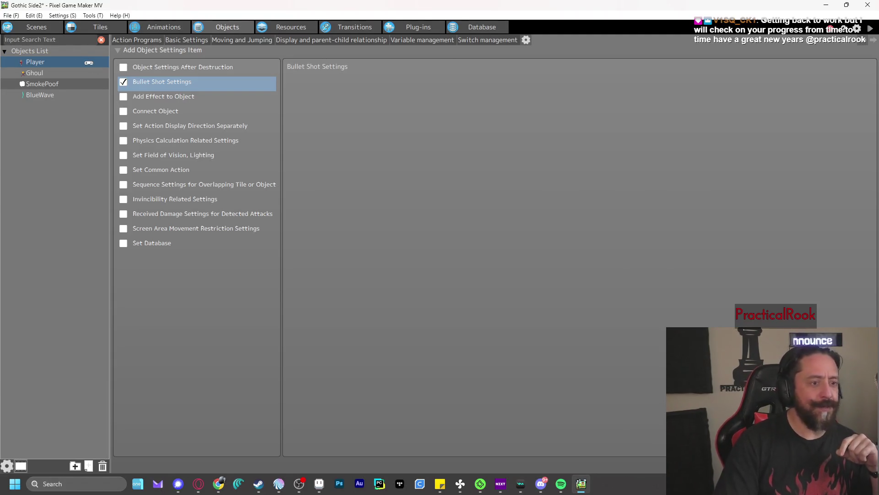
pyautogui.click(537, 39)
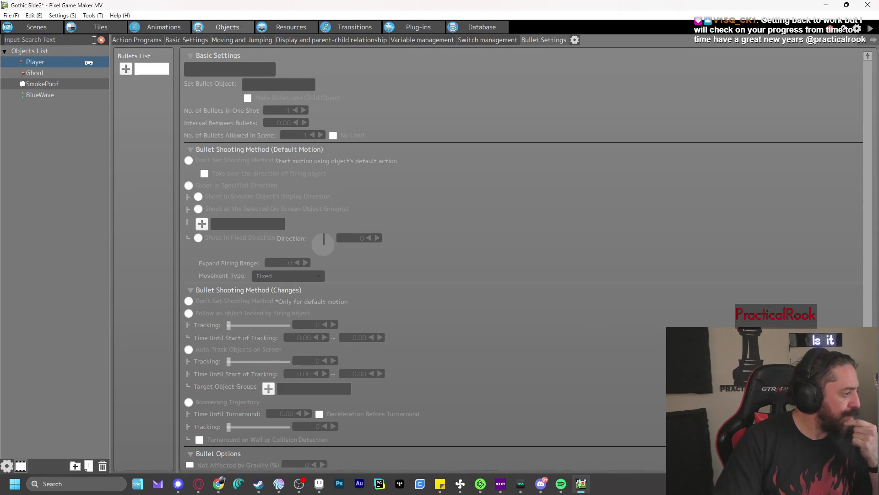
pyautogui.click(126, 69)
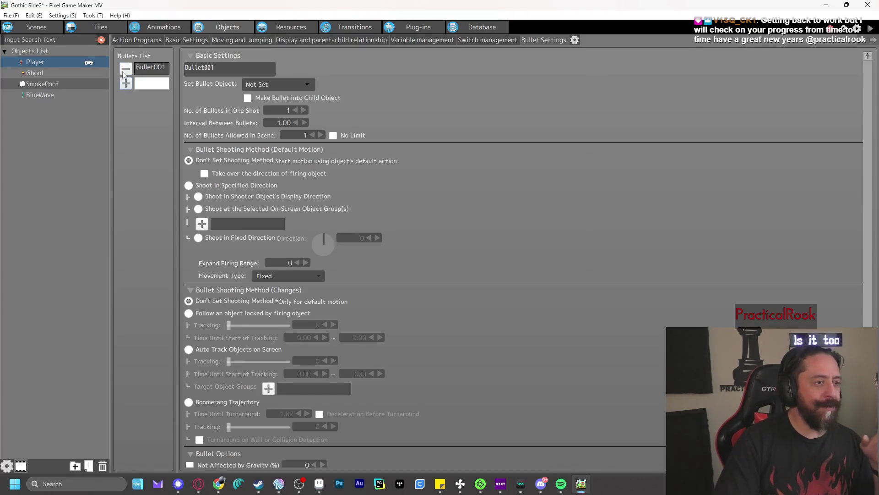
pyautogui.doubleClick(227, 67)
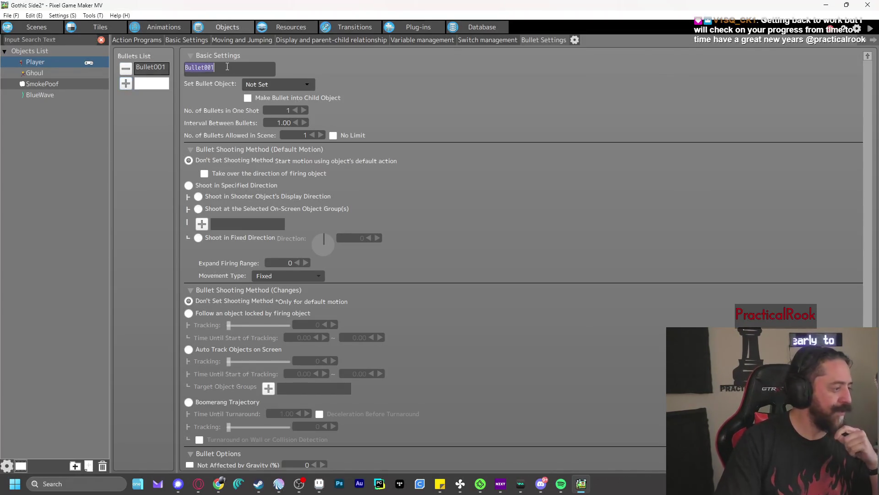
pyautogui.write('BlueWave')
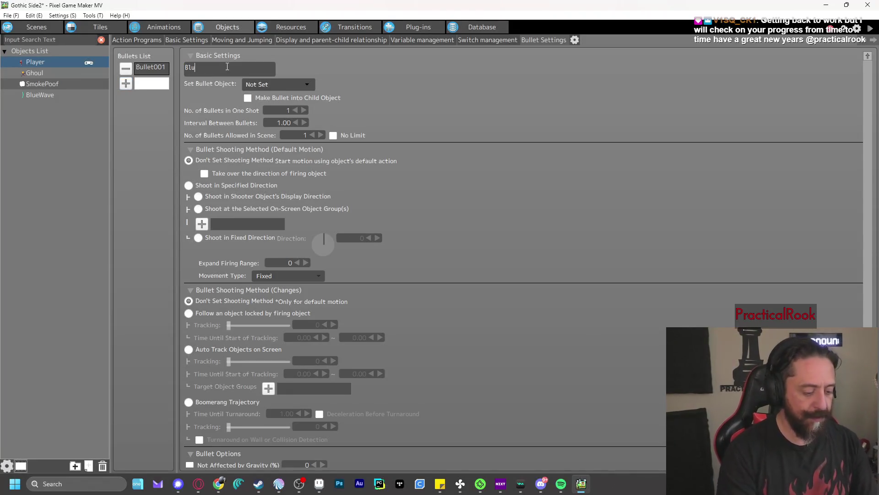
pyautogui.click(296, 85)
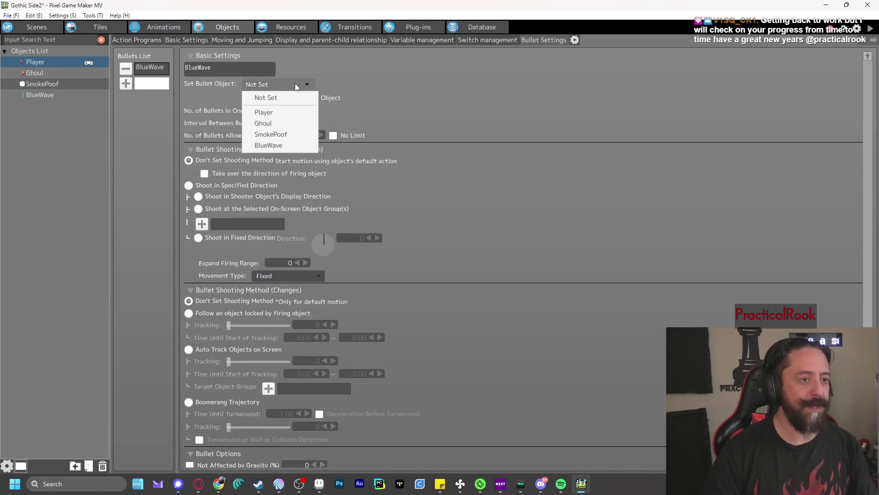
pyautogui.click(293, 144)
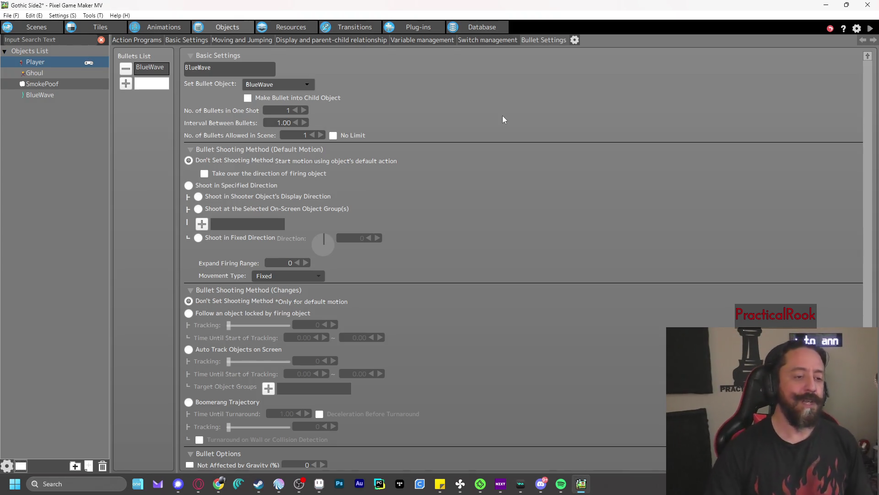
pyautogui.click(136, 40)
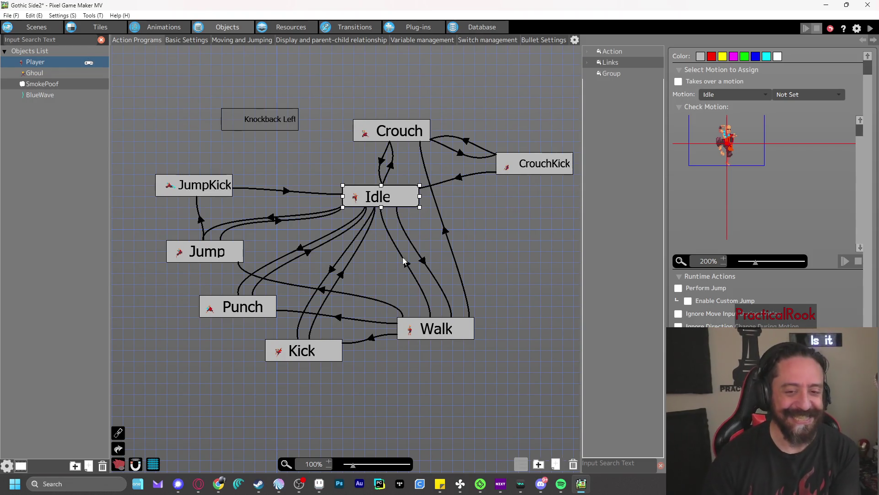
pyautogui.click(252, 309)
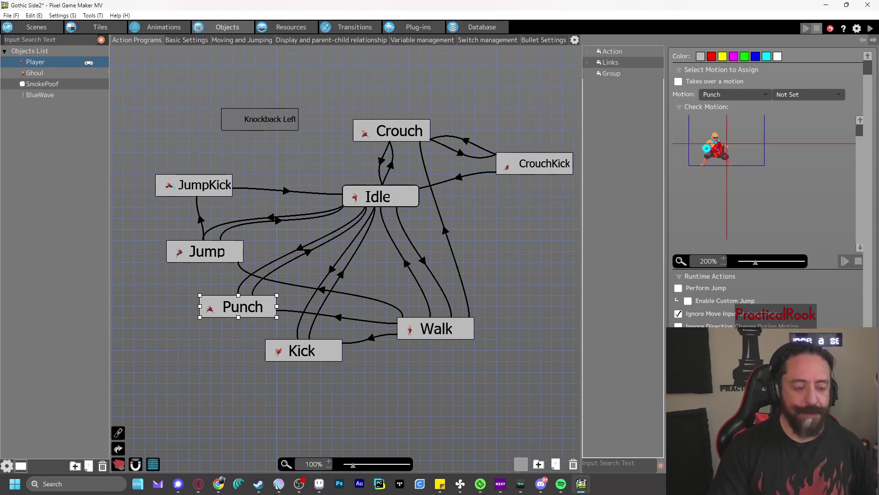
# - Make Punch fire the BlueWave bullet from the Connection Point, then save and test play
pyautogui.click(300, 247)
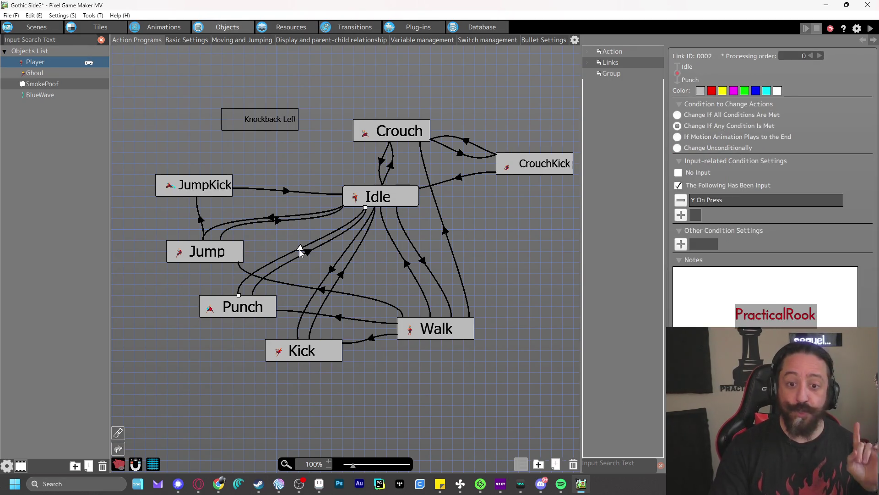
pyautogui.click(253, 307)
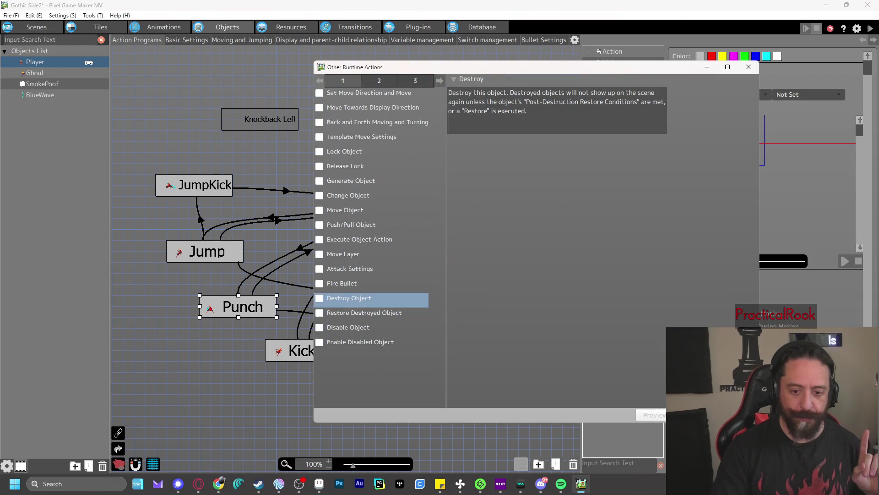
pyautogui.click(320, 283)
pyautogui.click(539, 92)
pyautogui.click(532, 114)
pyautogui.click(552, 108)
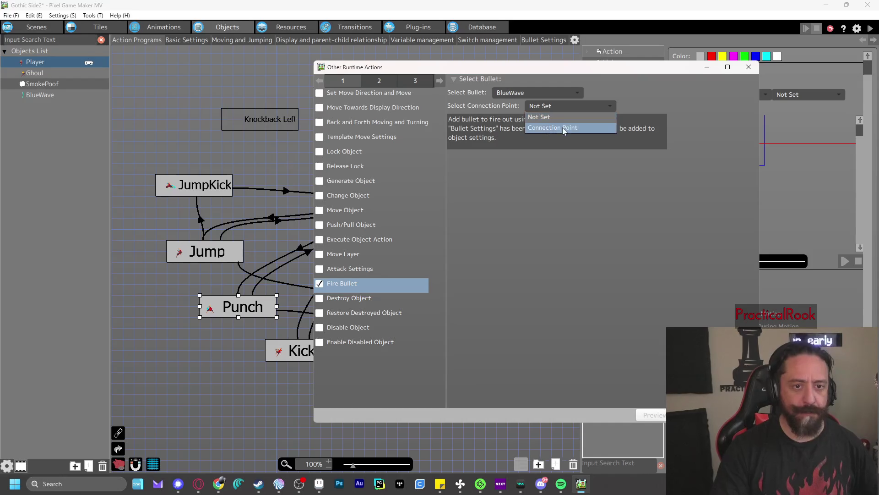
pyautogui.click(563, 127)
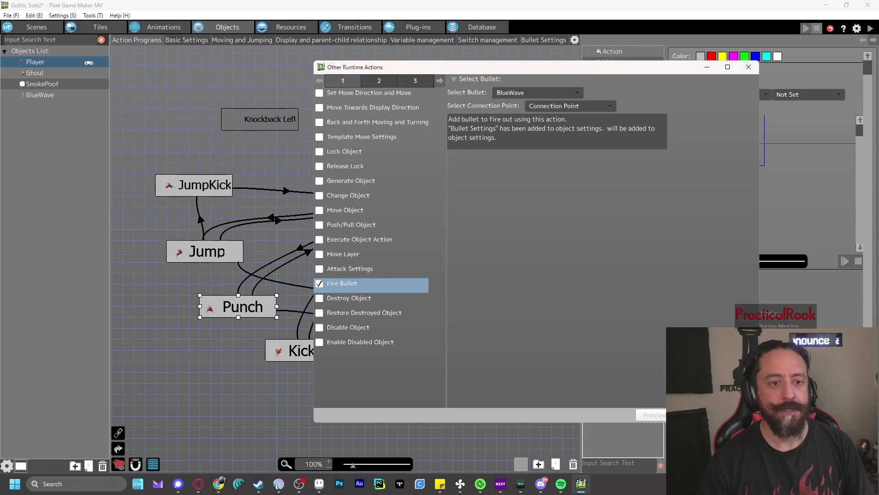
pyautogui.click(701, 415)
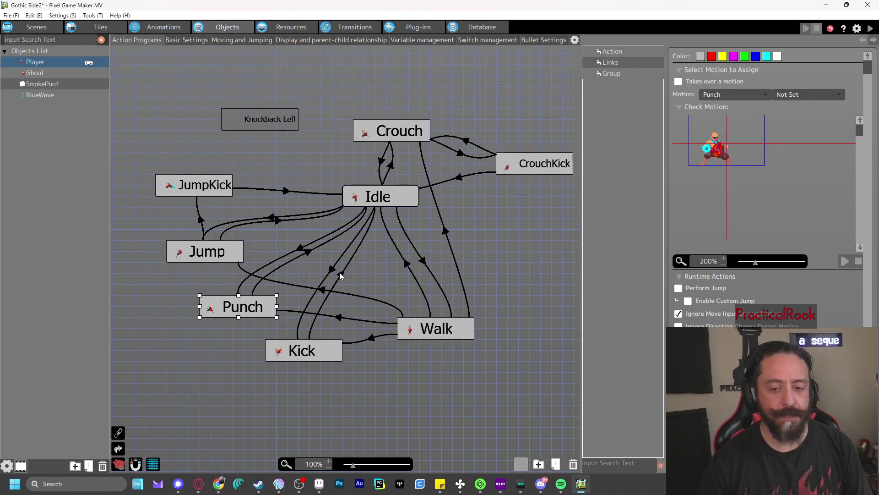
pyautogui.click(870, 28)
# - Punch, turn left and jump in test play to check the BlueWave shots, then end it
pyautogui.press('z')
pyautogui.press('Left')
pyautogui.press('z')
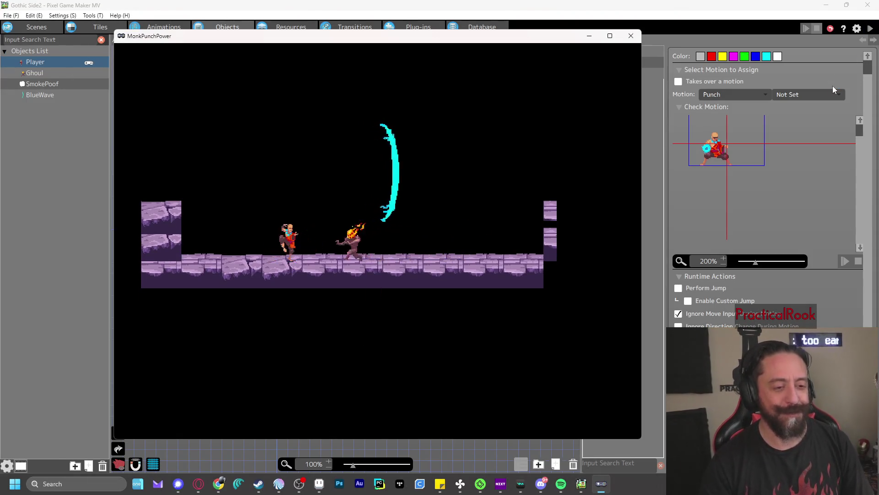
pyautogui.press('z')
pyautogui.press('x')
pyautogui.press('z')
pyautogui.press('z')
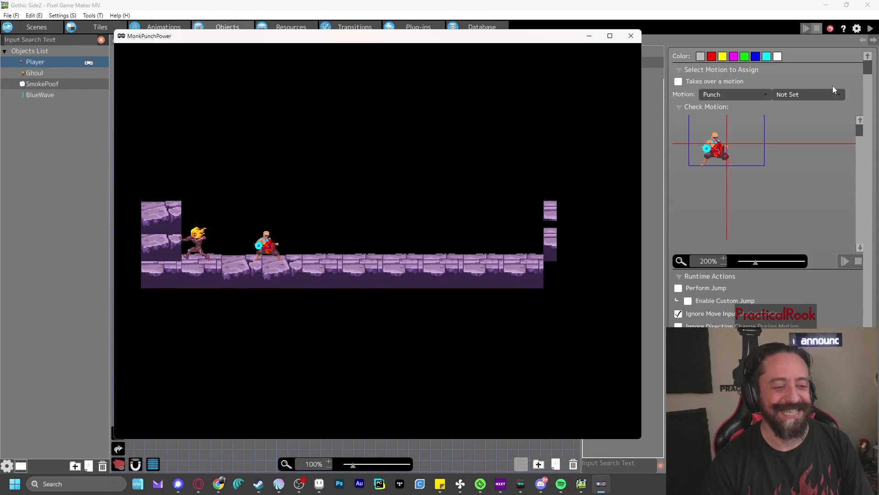
pyautogui.press('z')
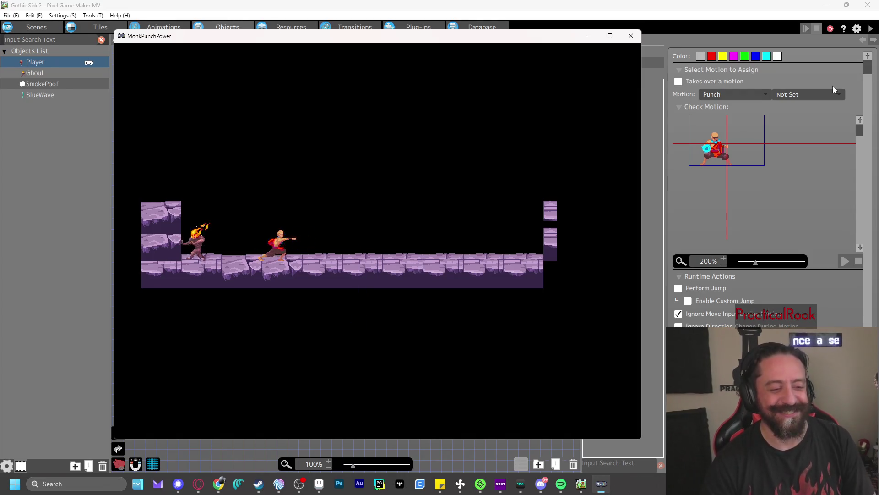
pyautogui.press('x')
pyautogui.press('z')
pyautogui.click(632, 36)
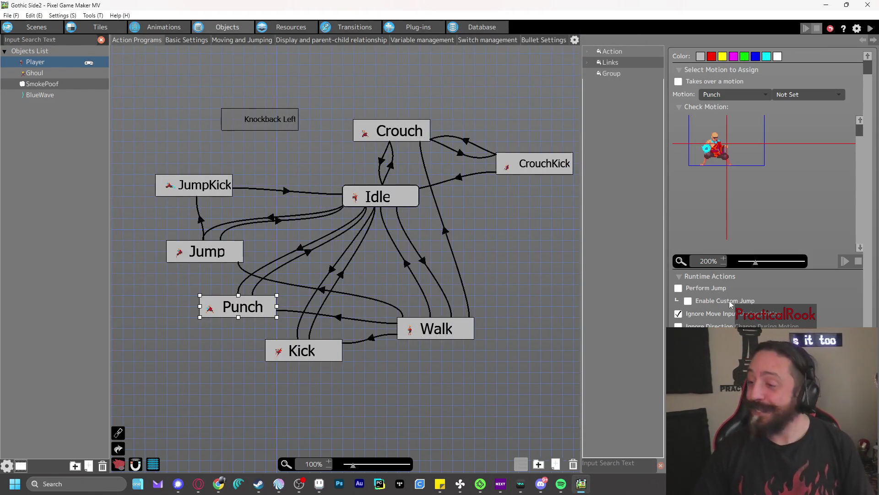
# - Open the BlueWave animation and zoom its preview out to 300%
pyautogui.click(159, 27)
pyautogui.click(54, 108)
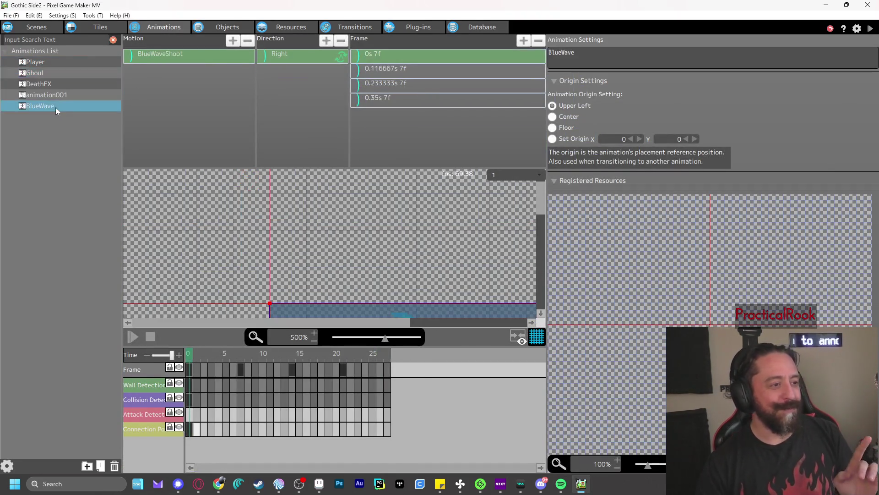
pyautogui.scroll(-1, 309, 292)
pyautogui.scroll(-1, 487, 276)
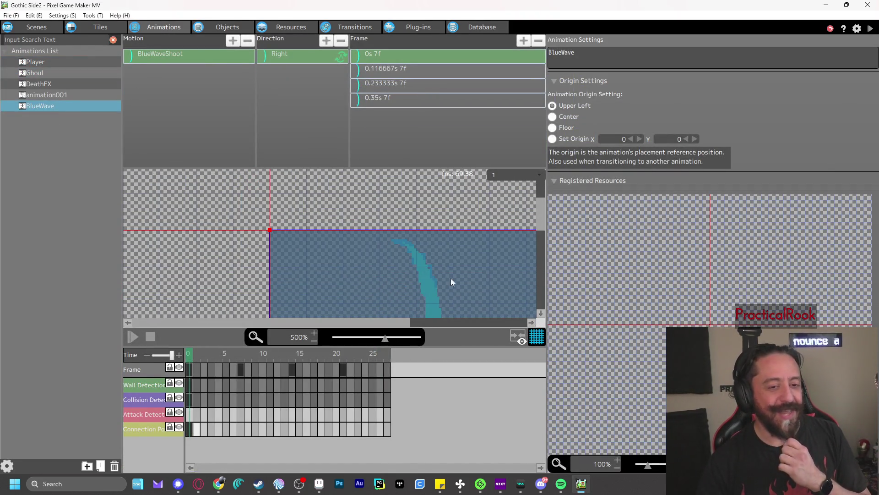
pyautogui.moveTo(386, 341); pyautogui.dragTo(366, 342)
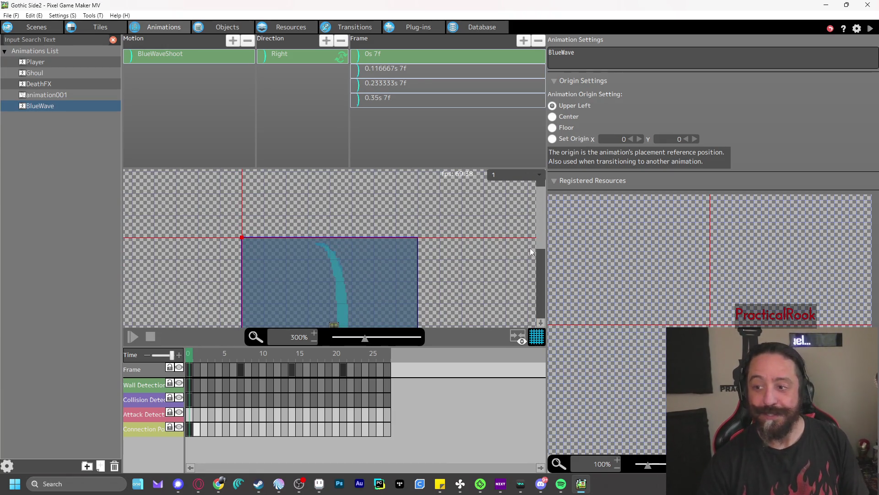
pyautogui.scroll(-1, 530, 251)
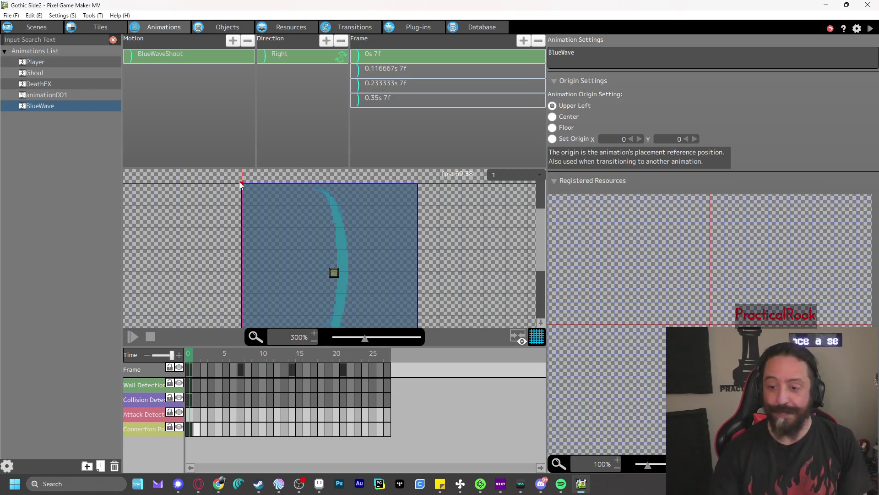
# - Set the BlueWaveShoot motion to Infinite Loop
pyautogui.click(411, 68)
pyautogui.click(409, 54)
pyautogui.click(166, 54)
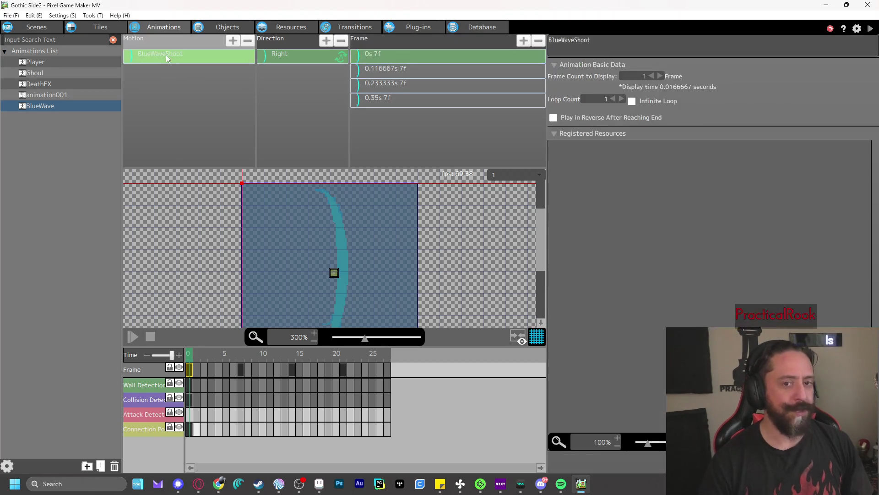
pyautogui.click(633, 102)
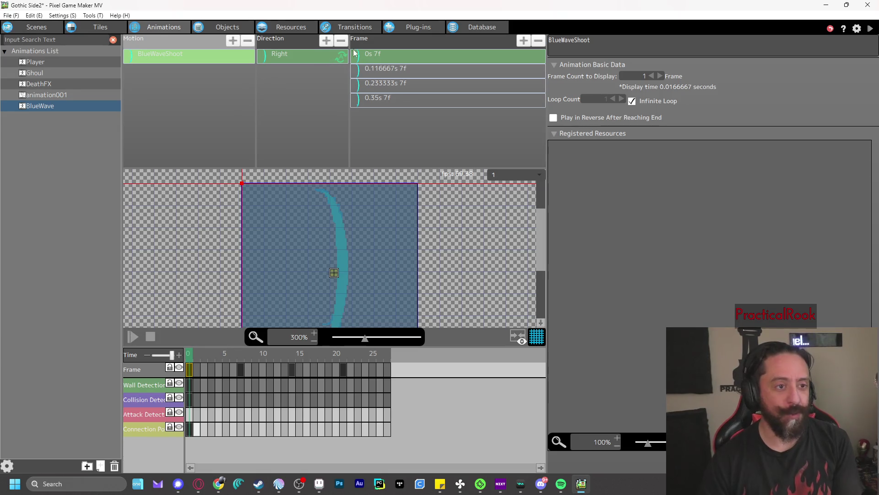
pyautogui.click(376, 57)
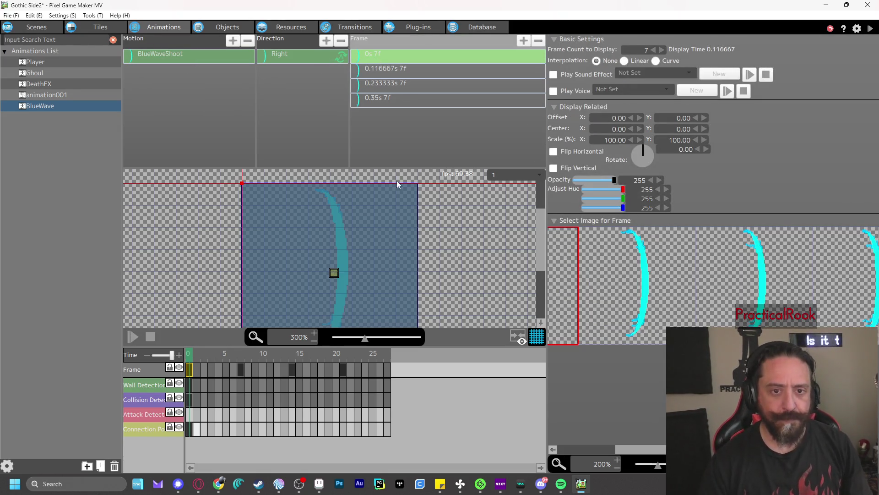
# - Try adjusting the first frame's offset and centre point with the spin arrows
pyautogui.scroll(-4, 378, 285)
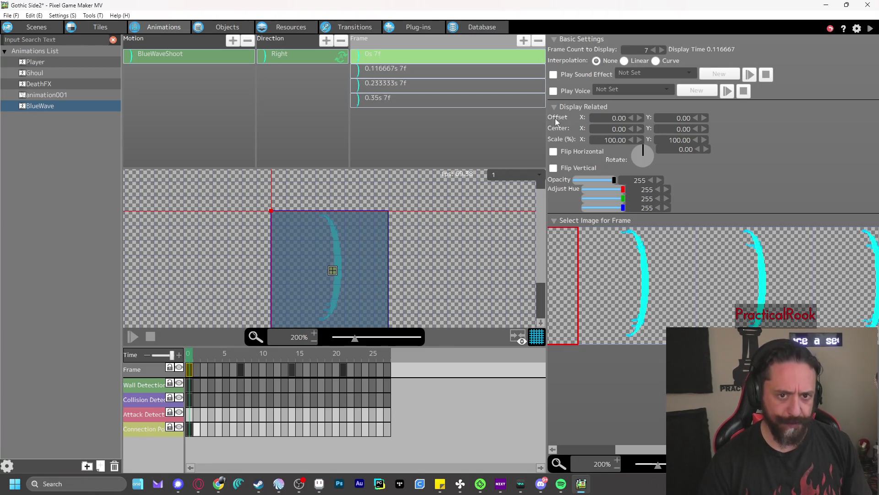
pyautogui.click(632, 118)
pyautogui.click(631, 118)
pyautogui.click(631, 118)
pyautogui.click(631, 118)
pyautogui.click(631, 118)
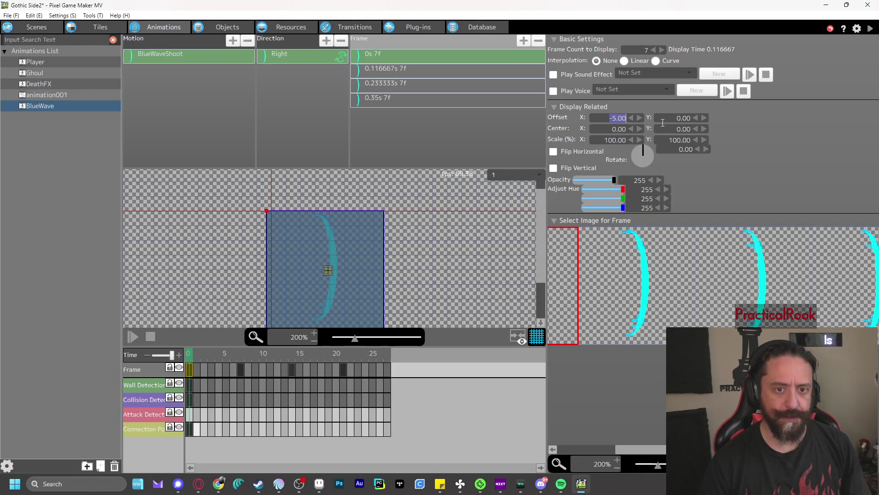
pyautogui.click(639, 118)
pyautogui.click(639, 117)
pyautogui.click(640, 118)
pyautogui.click(639, 117)
pyautogui.click(640, 118)
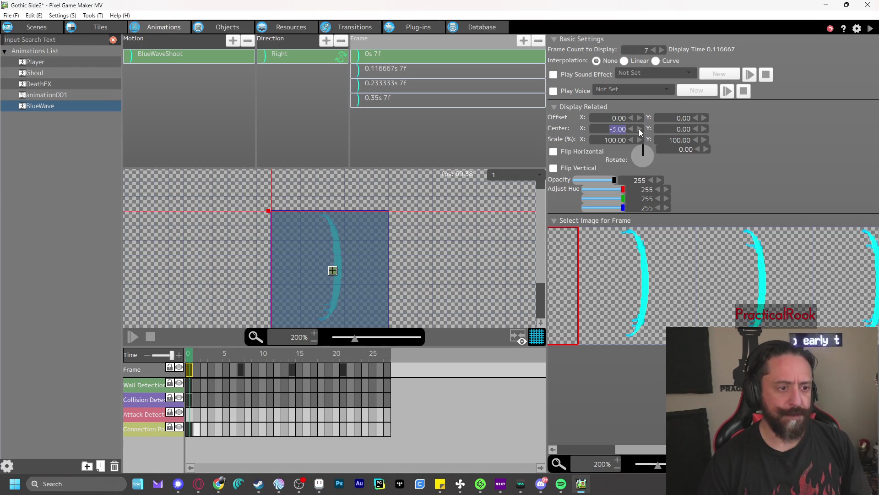
pyautogui.moveTo(276, 210); pyautogui.dragTo(281, 211)
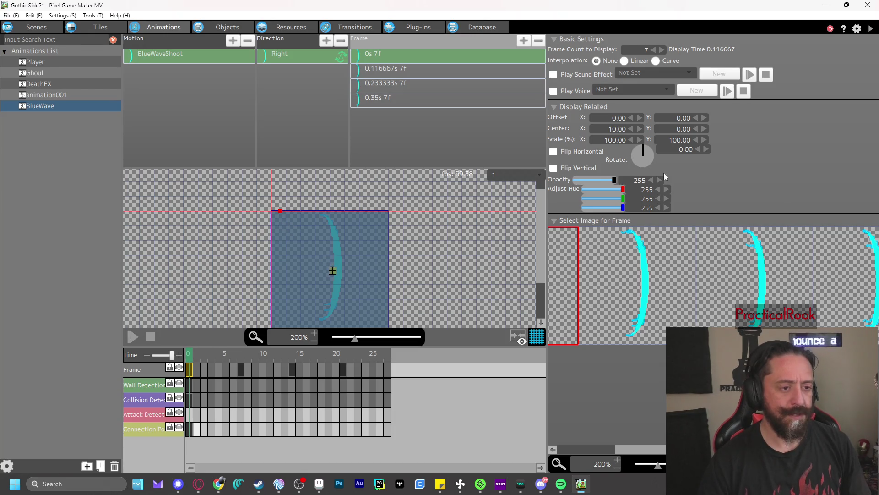
pyautogui.click(640, 132)
pyautogui.moveTo(639, 132); pyautogui.dragTo(640, 132)
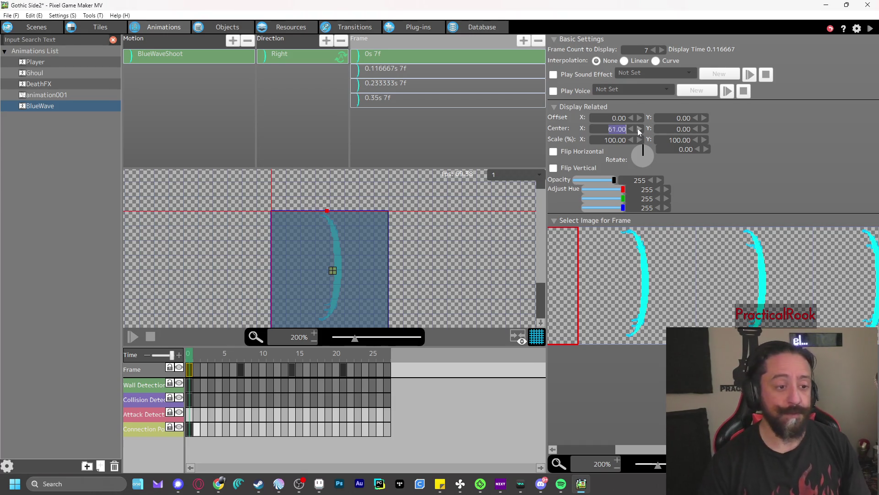
pyautogui.moveTo(705, 130); pyautogui.dragTo(704, 130)
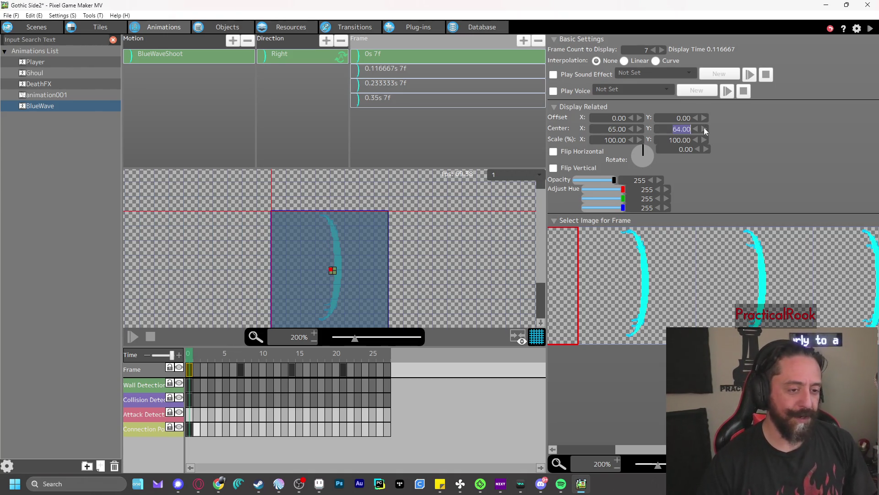
# - Set the first BlueWave frame's offset to X -65, Y -64
pyautogui.click(608, 116)
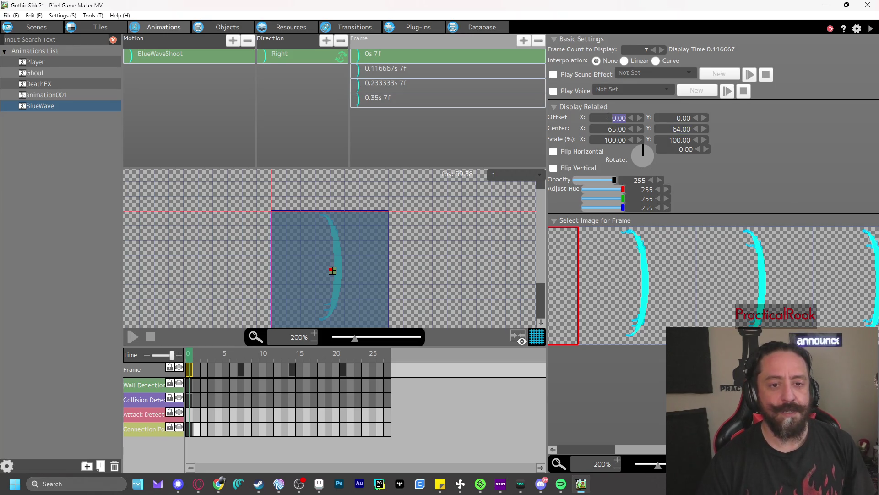
pyautogui.write('65')
pyautogui.press('Tab')
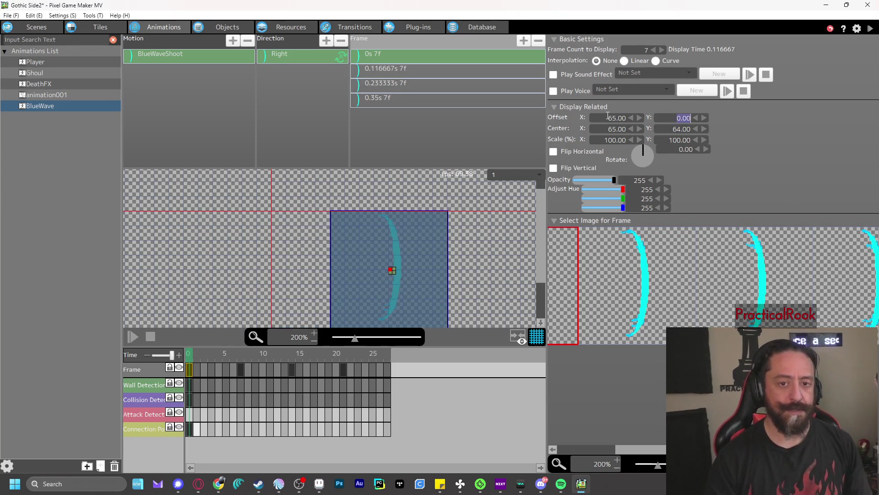
pyautogui.click(608, 116)
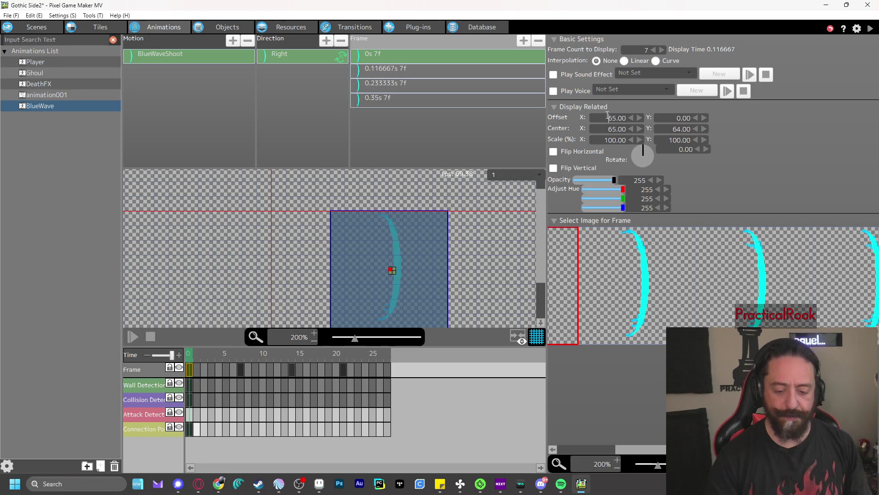
pyautogui.write('-')
pyautogui.press('Tab')
pyautogui.write('-6')
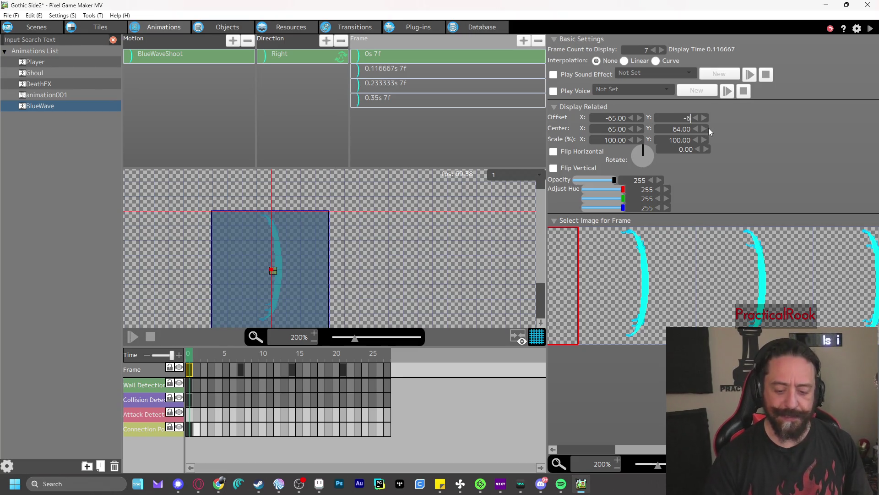
pyautogui.write('4')
pyautogui.press('Tab')
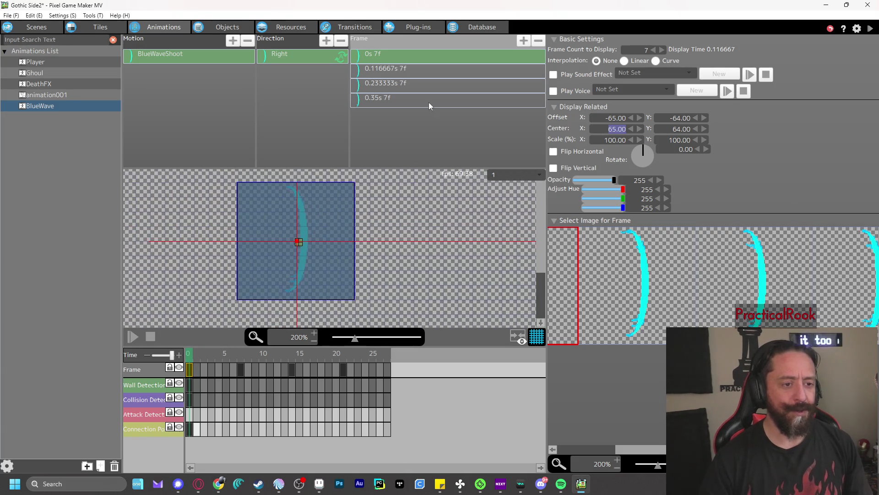
# - Give the other three frames offset -65, -64 and centre 65, 64
pyautogui.click(443, 72)
pyautogui.keyDown('shift'); pyautogui.click(443, 100); pyautogui.keyUp('shift')
pyautogui.click(603, 123)
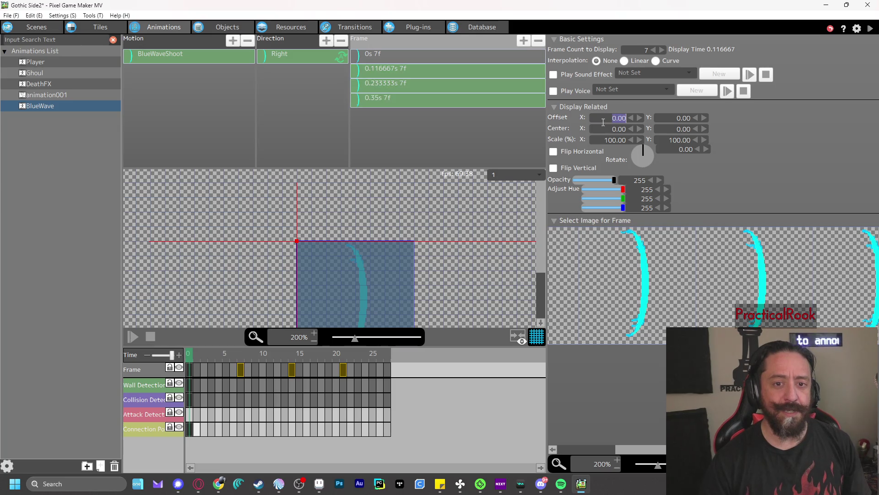
pyautogui.write('-65')
pyautogui.press('Tab')
pyautogui.write('-64')
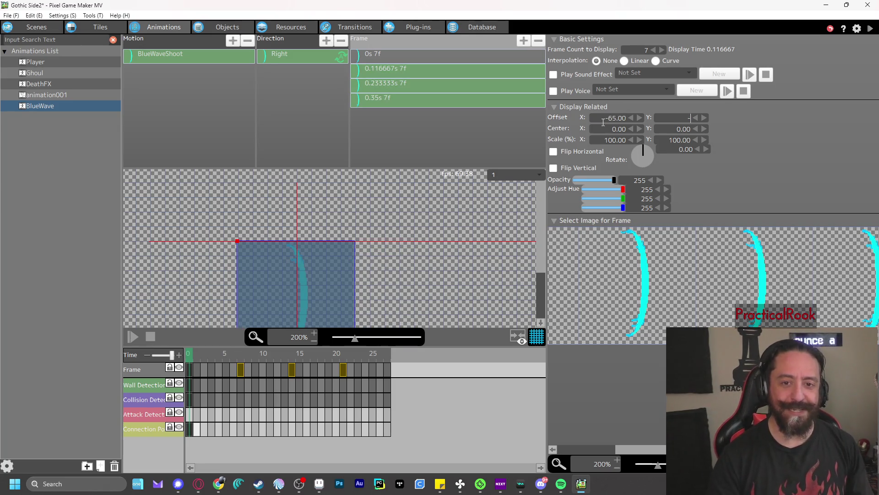
pyautogui.press('Tab')
pyautogui.write('65')
pyautogui.press('Tab')
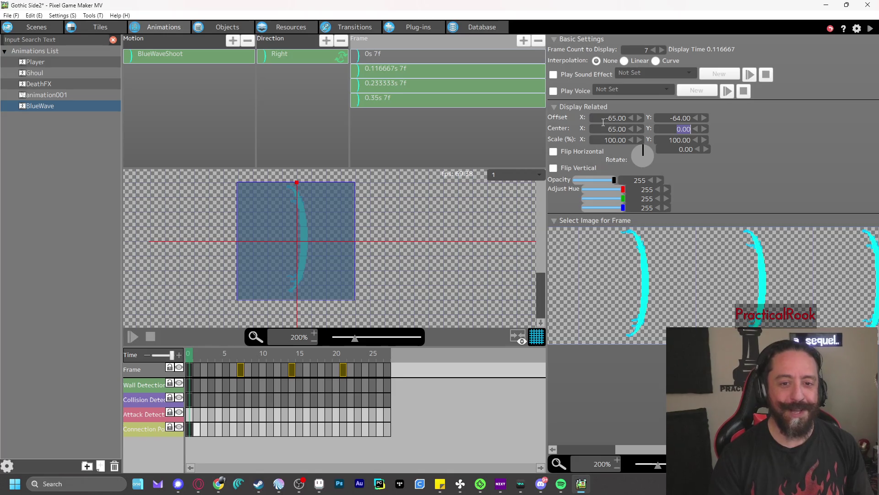
pyautogui.write('64')
pyautogui.press('Tab')
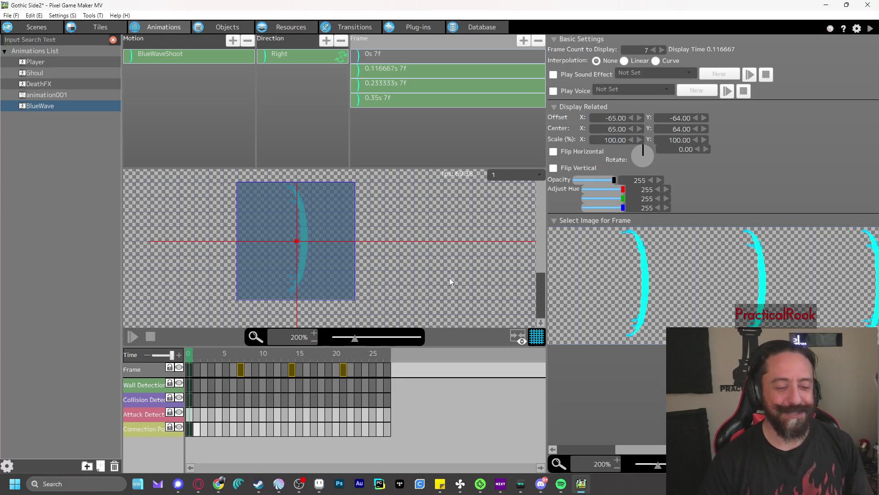
pyautogui.click(41, 63)
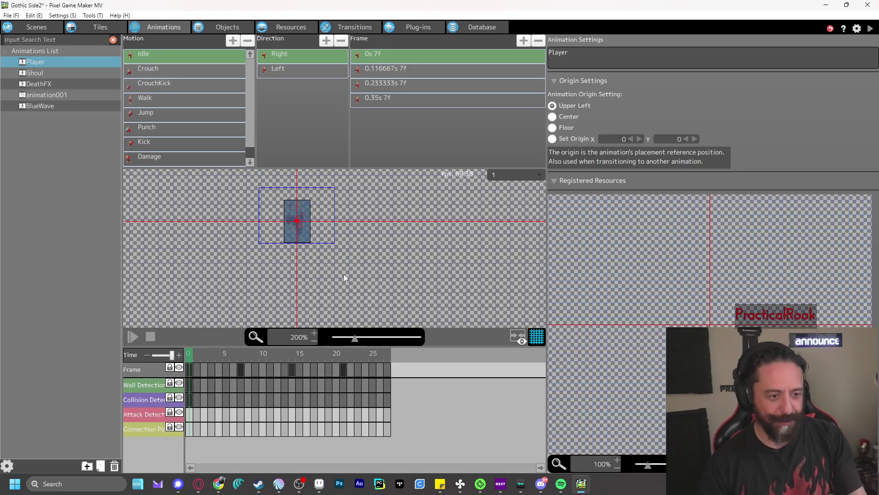
# - Select all four BlueWave frames and lower their Scale Y to 64%
pyautogui.click(79, 107)
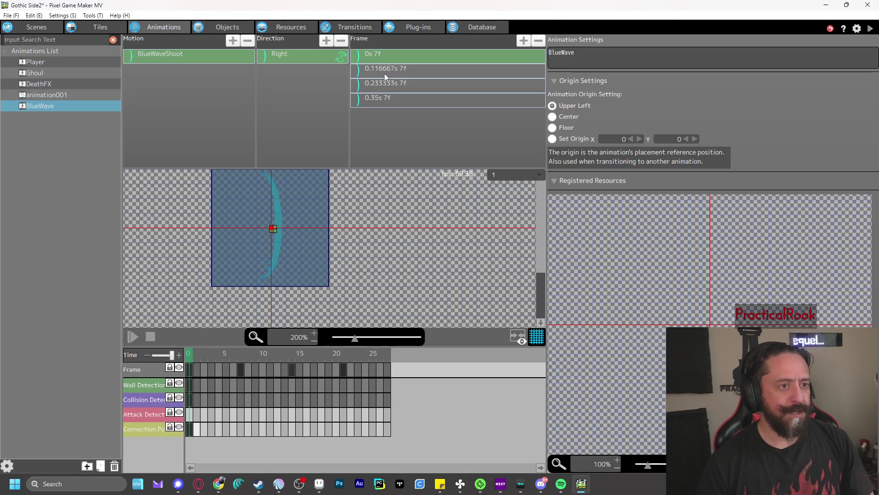
pyautogui.click(382, 54)
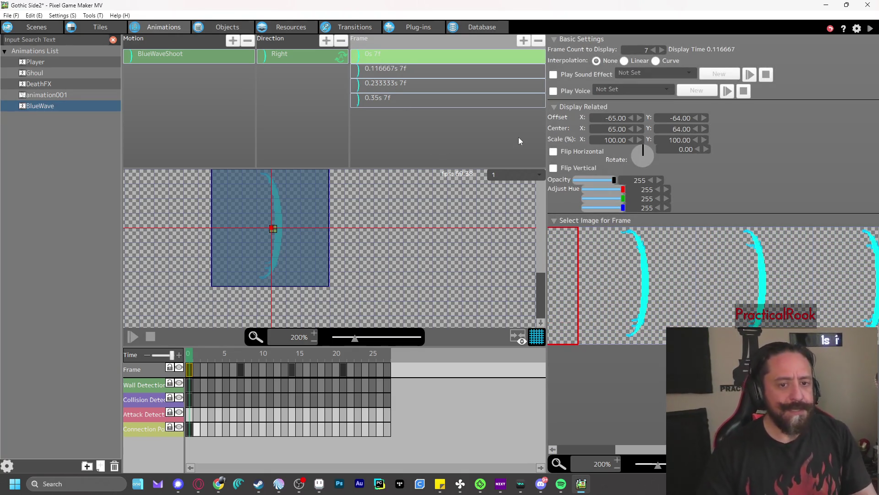
pyautogui.keyDown('shift'); pyautogui.click(419, 103); pyautogui.keyUp('shift')
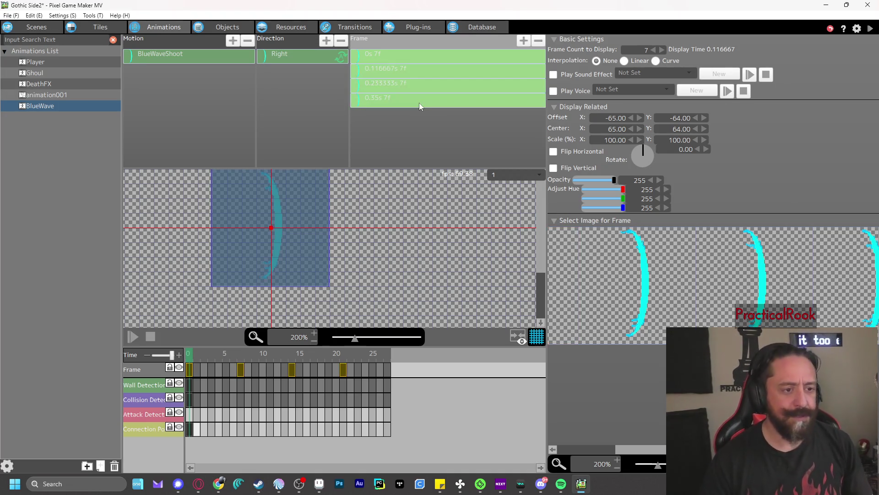
pyautogui.click(632, 140)
pyautogui.click(632, 139)
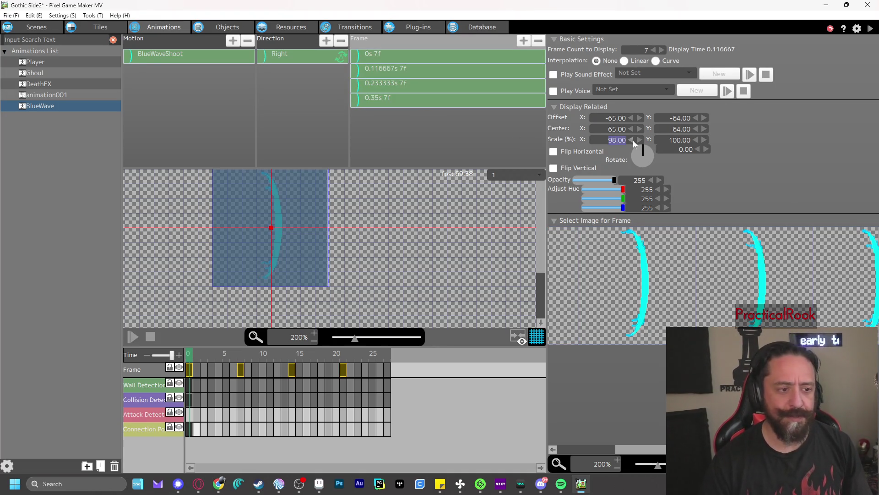
pyautogui.click(640, 140)
pyautogui.click(641, 140)
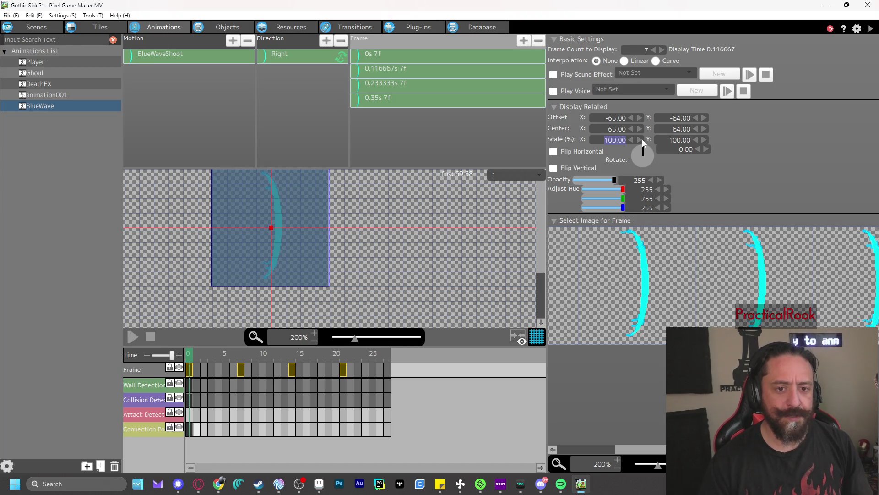
pyautogui.click(696, 140)
pyautogui.click(696, 141)
pyautogui.click(696, 140)
pyautogui.moveTo(697, 142); pyautogui.dragTo(697, 142)
pyautogui.write('64')
pyautogui.click(768, 135)
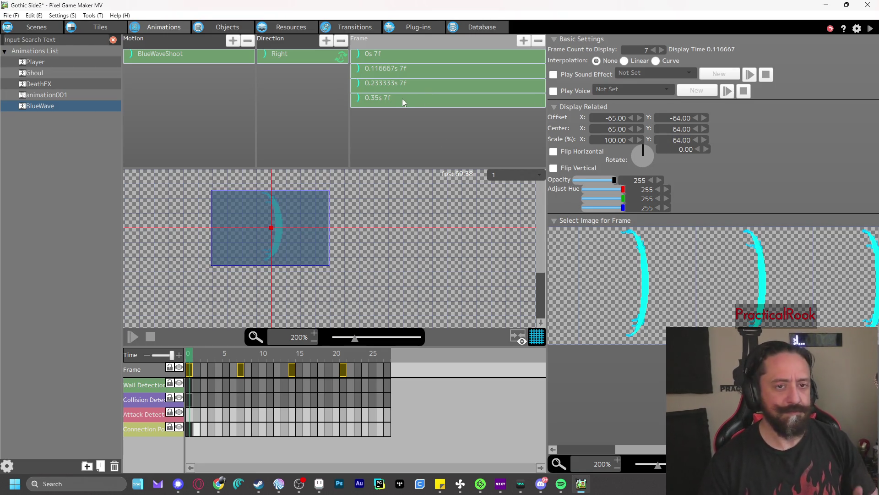
pyautogui.click(402, 84)
pyautogui.click(224, 27)
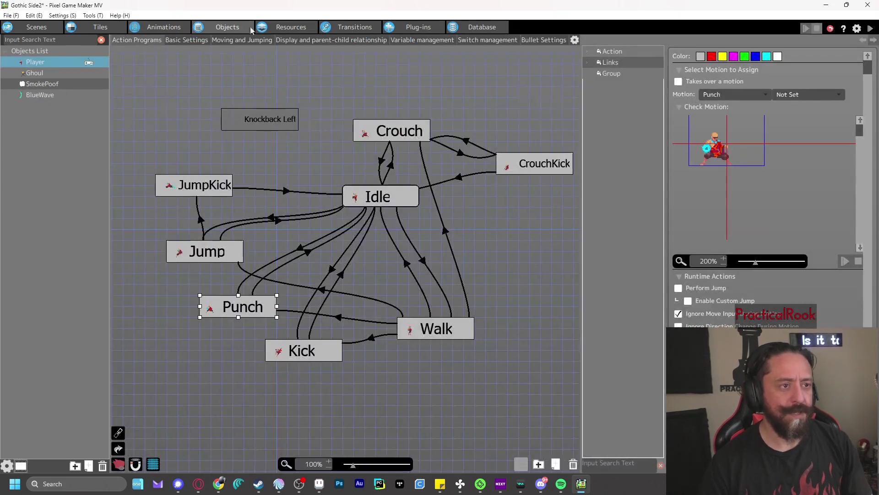
# - Test play, walking right toward the Ghoul and punching to fire BlueWave at it
pyautogui.click(870, 29)
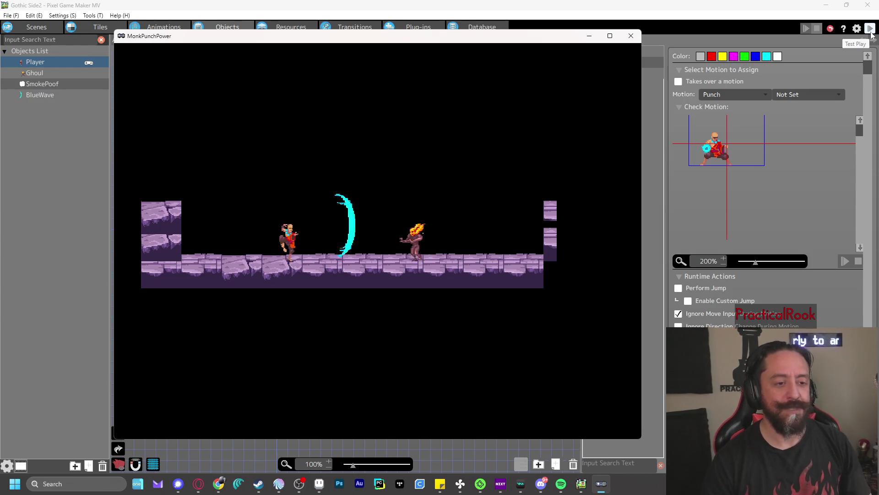
pyautogui.press('Left')
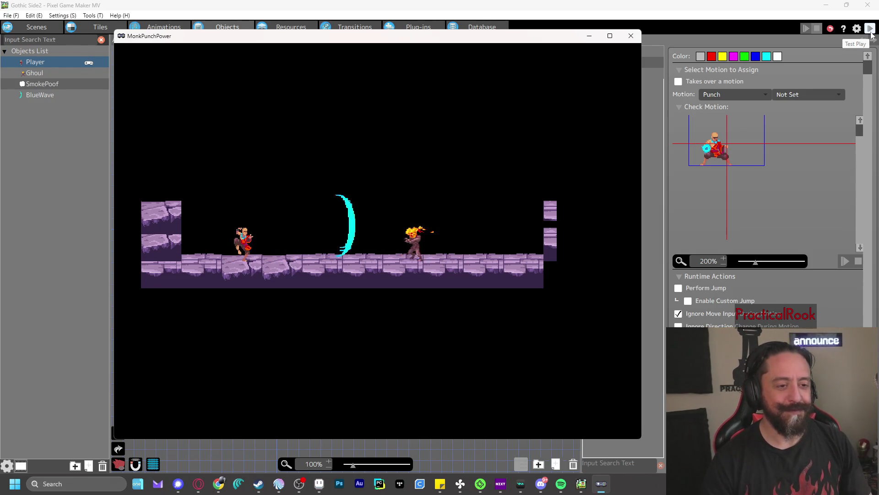
pyautogui.press('Right')
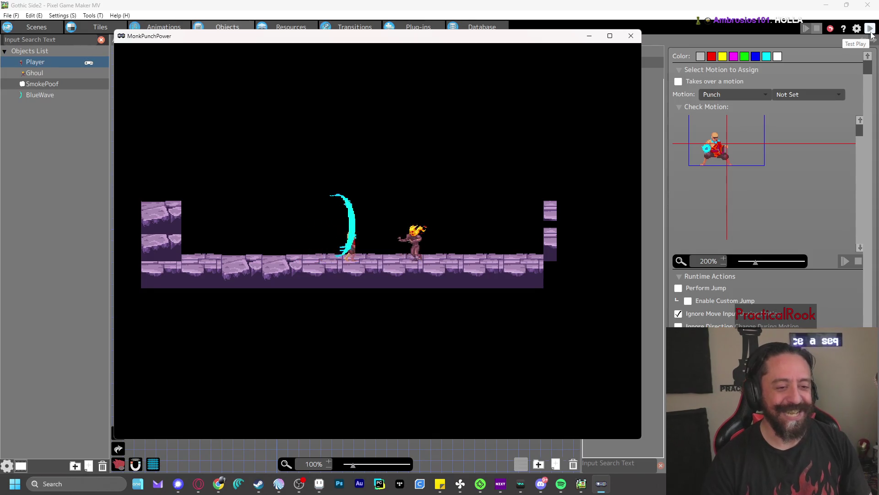
pyautogui.press('z')
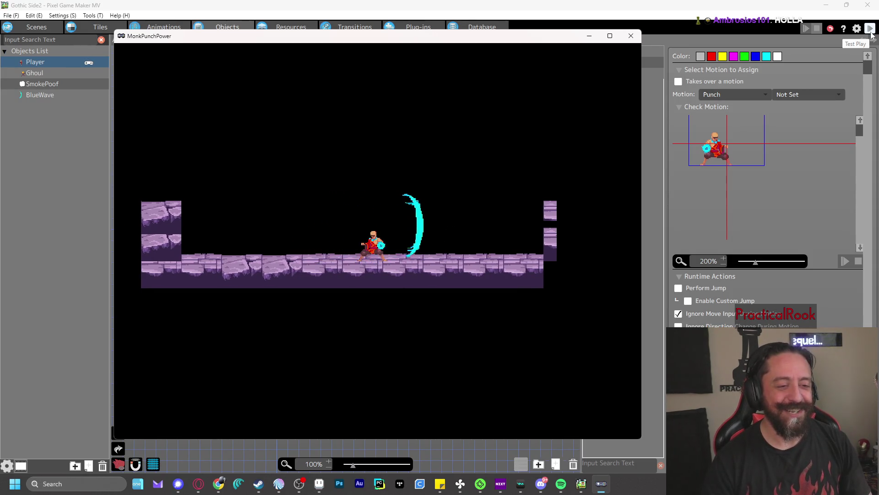
pyautogui.press('Right')
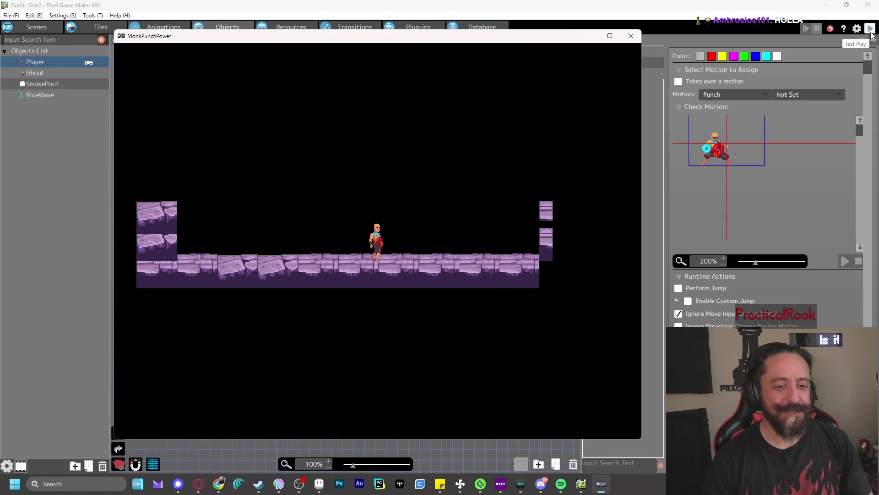
pyautogui.press('z')
pyautogui.press('z')
pyautogui.press('z')
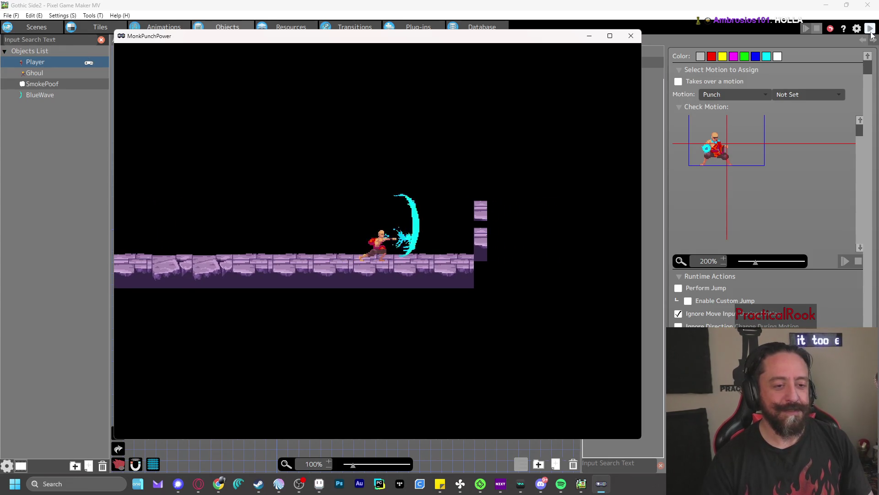
# - Close the test play and return to the BlueWave animation with all four frames selected
pyautogui.click(632, 36)
pyautogui.click(151, 28)
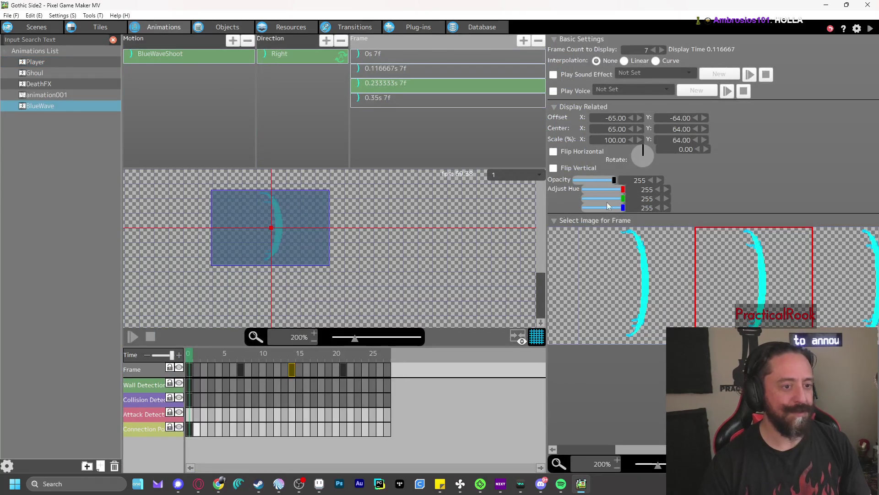
pyautogui.moveTo(698, 139); pyautogui.dragTo(697, 139)
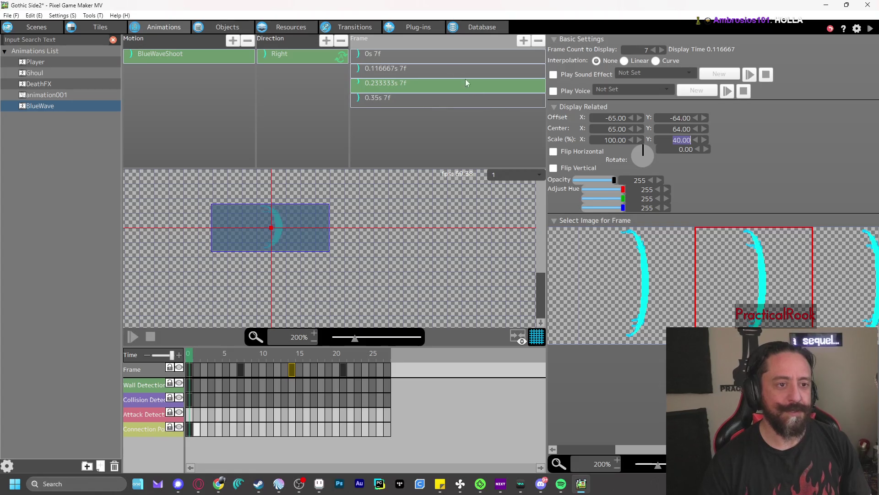
pyautogui.click(449, 58)
pyautogui.keyDown('shift'); pyautogui.click(443, 97); pyautogui.keyUp('shift')
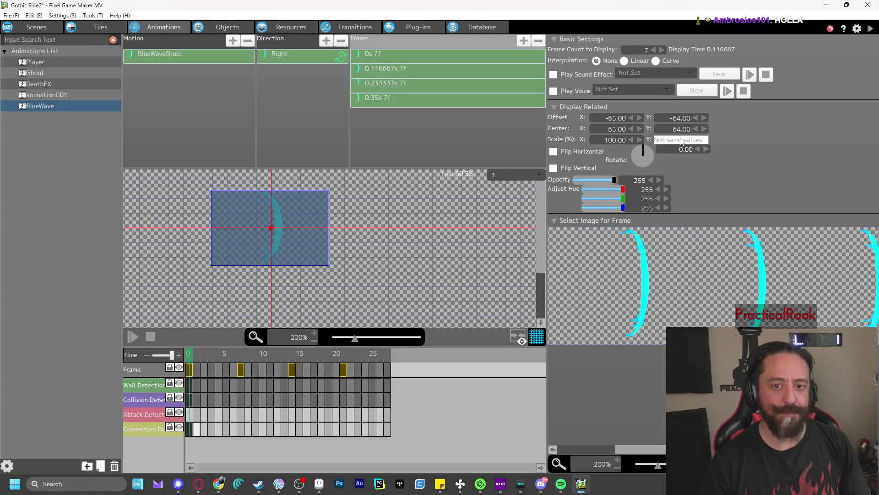
# - Inspect each BlueWaveShoot frame (0s, 0.116667s, 0.233333s, 0.35s), then reselect all four
pyautogui.click(408, 85)
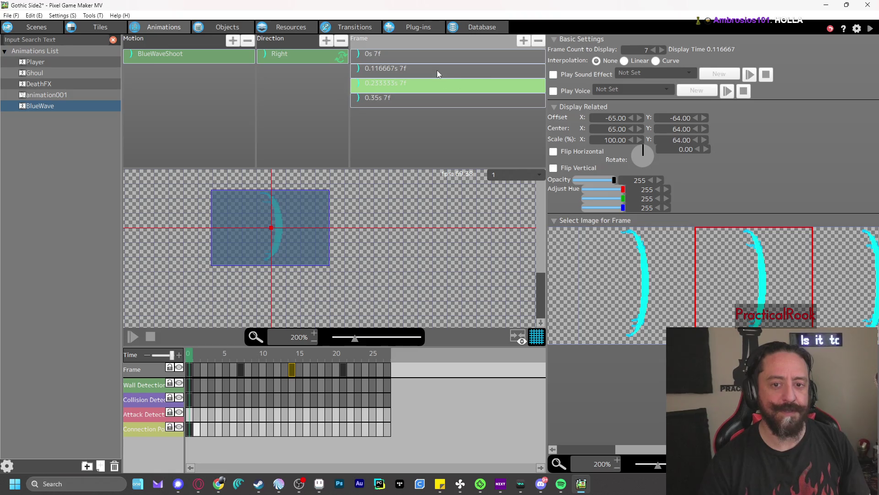
pyautogui.click(438, 72)
pyautogui.click(417, 98)
pyautogui.click(408, 64)
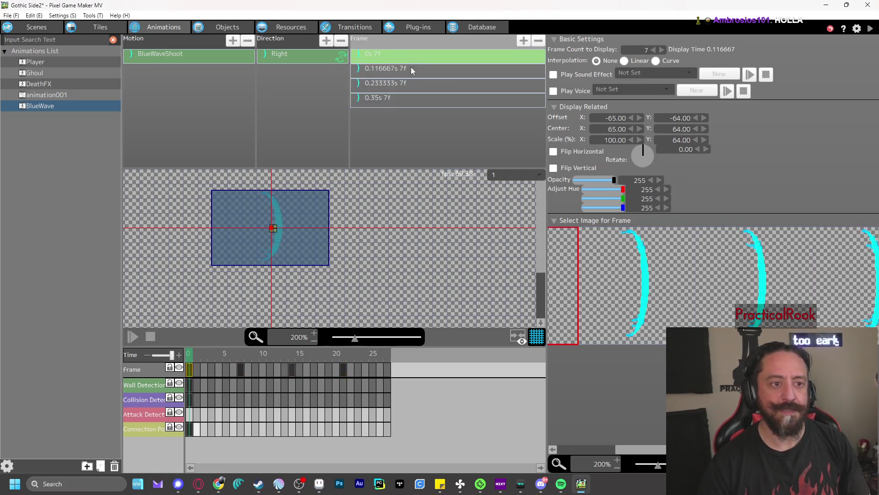
pyautogui.click(418, 88)
pyautogui.click(419, 97)
pyautogui.click(402, 55)
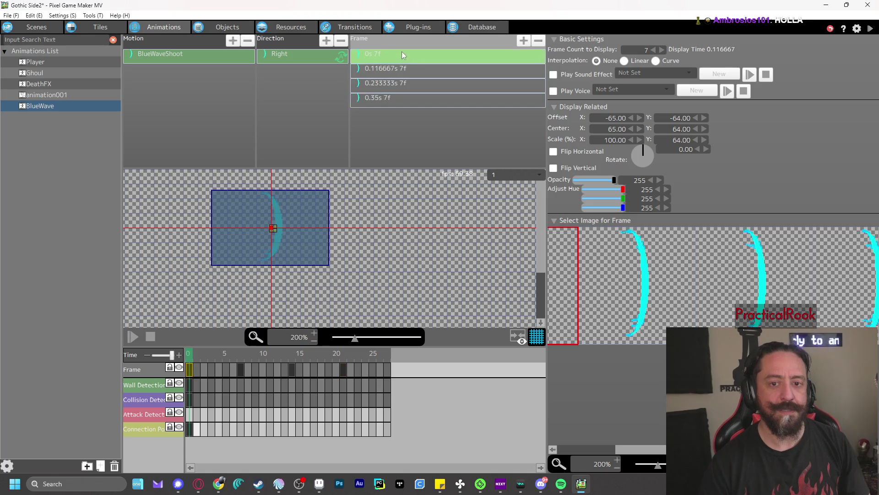
pyautogui.keyDown('shift'); pyautogui.click(402, 99); pyautogui.keyUp('shift')
# - Set the Scale Y of all four frames to 40%
pyautogui.click(681, 139)
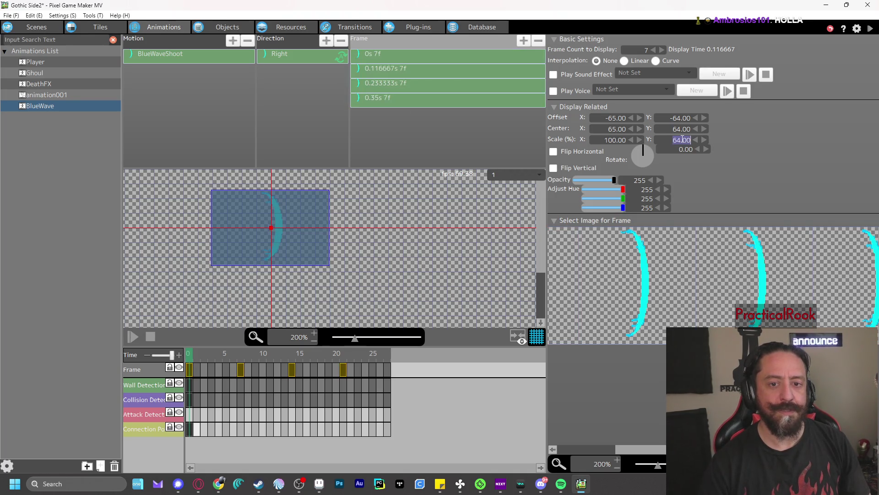
pyautogui.doubleClick(682, 139)
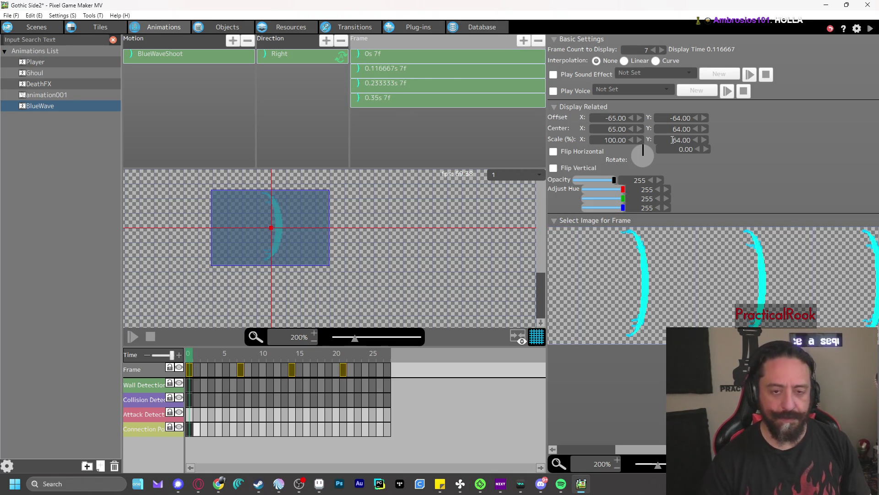
pyautogui.write('40')
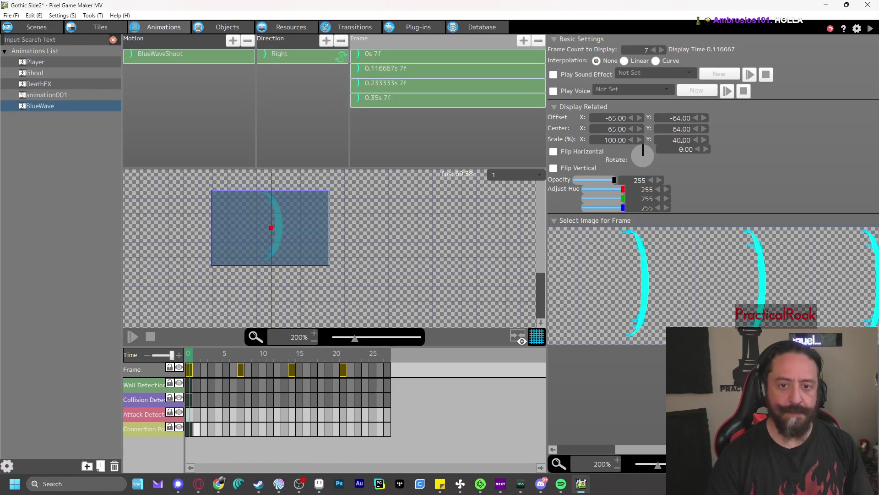
pyautogui.press('Return')
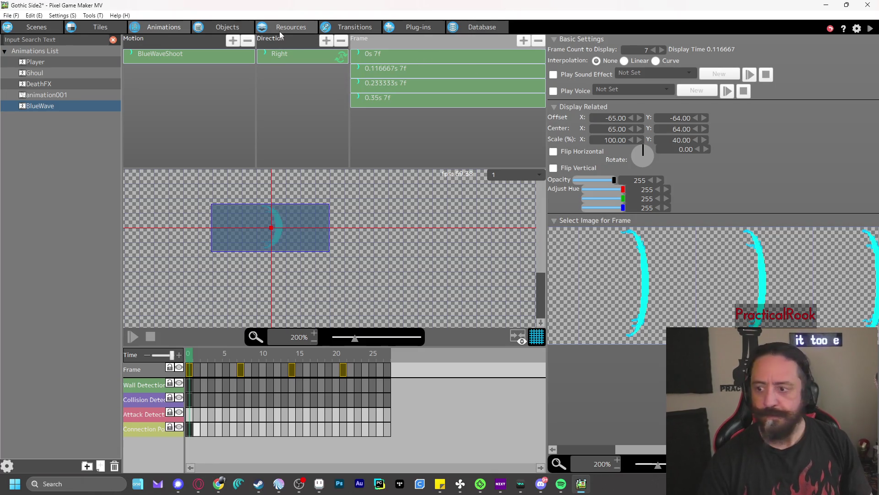
pyautogui.click(228, 26)
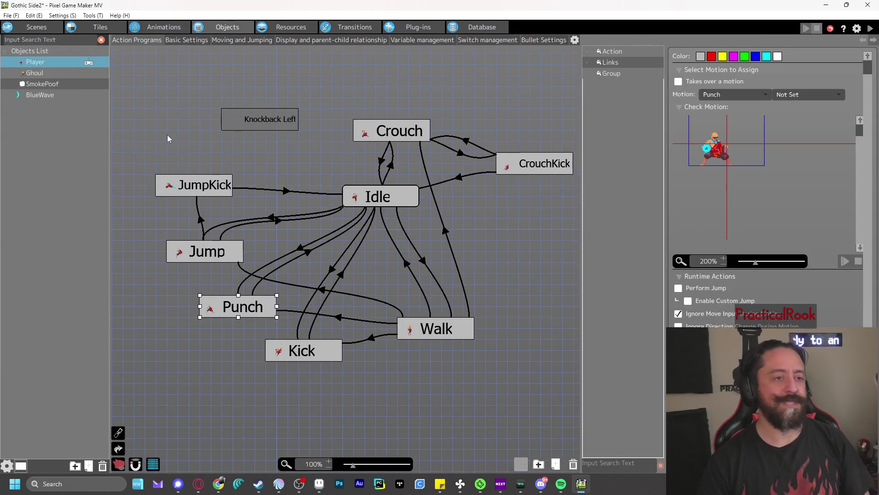
# - Review BlueWave's action program, then show the Player's BlueWave bullet settings (1 bullet, 1.00 interval)
pyautogui.click(36, 97)
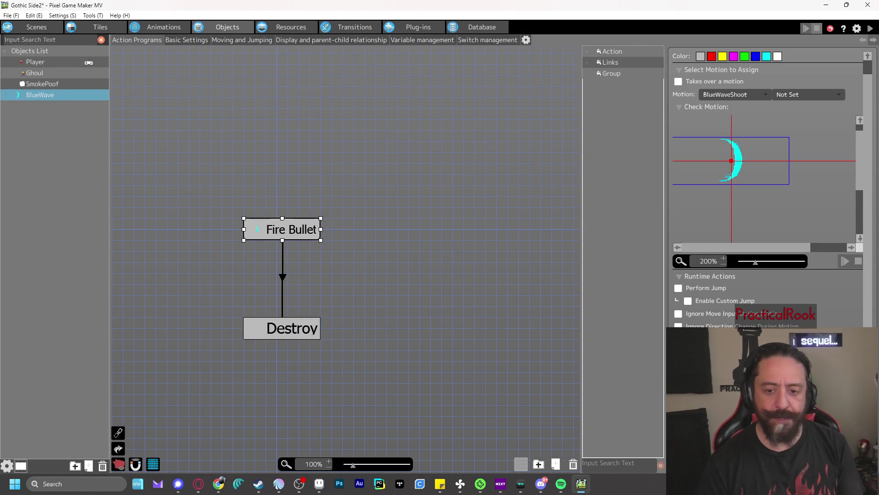
pyautogui.scroll(-1, 827, 316)
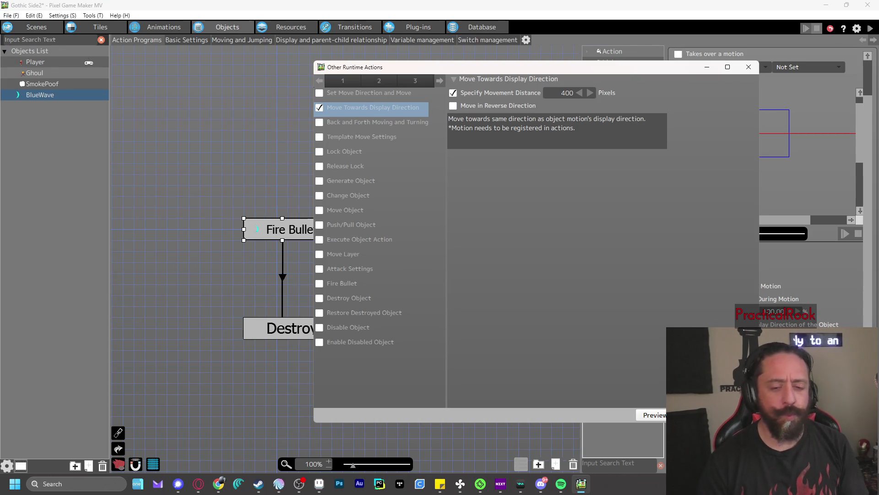
pyautogui.click(694, 415)
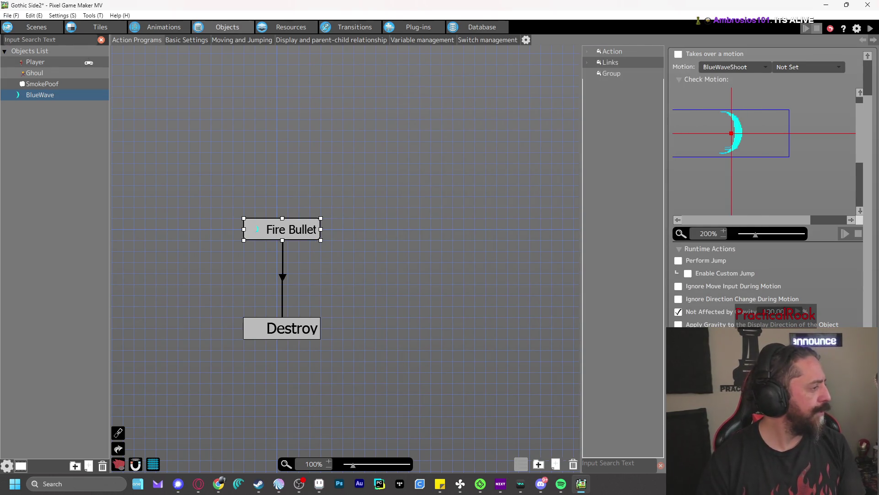
pyautogui.click(44, 63)
pyautogui.click(540, 41)
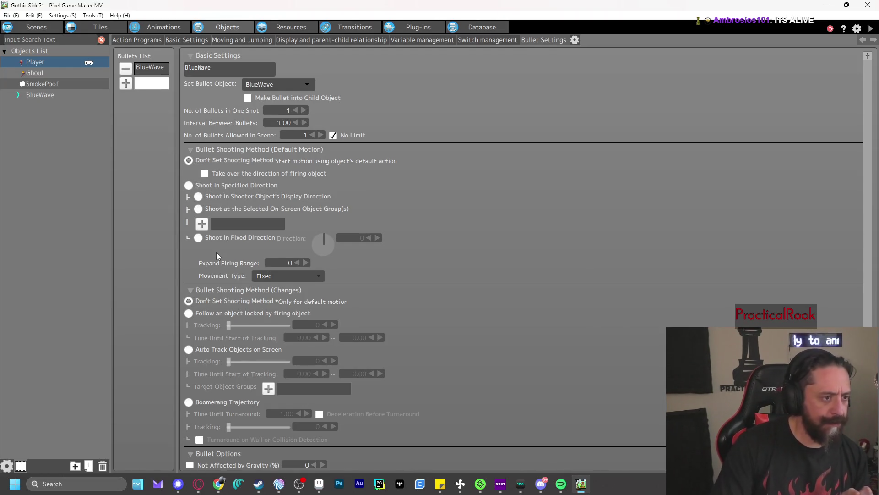
# - Make BlueWave fire in a specified direction and review BlueWave's basic settings
pyautogui.click(189, 186)
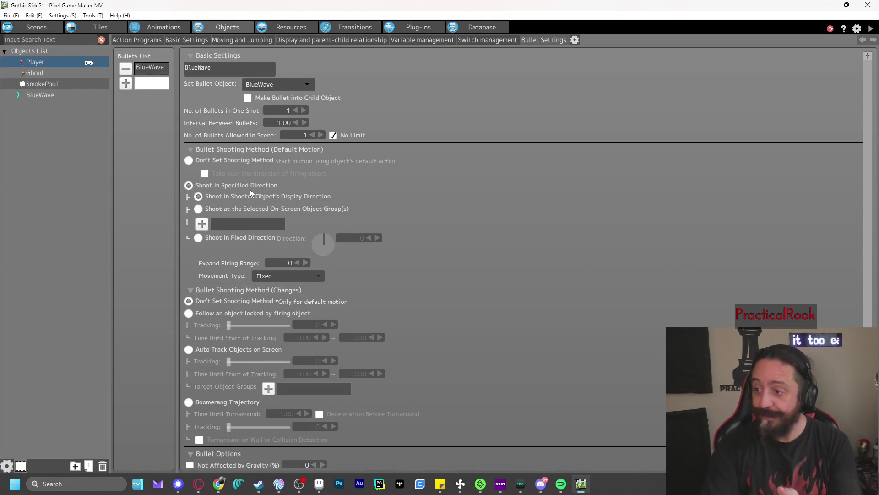
pyautogui.scroll(-1, 246, 197)
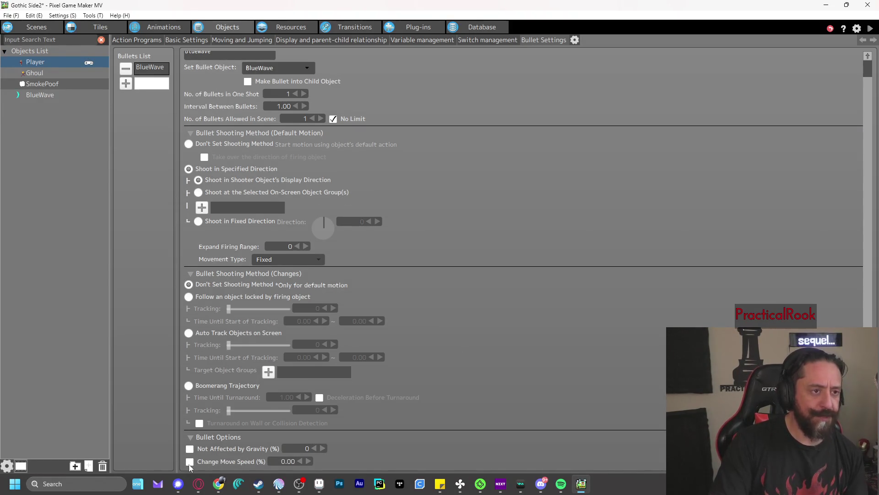
pyautogui.scroll(1, 490, 276)
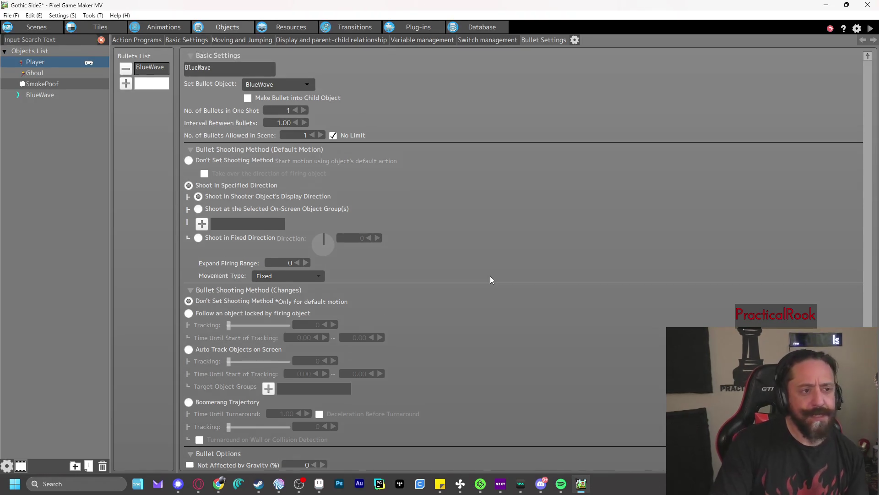
pyautogui.click(138, 39)
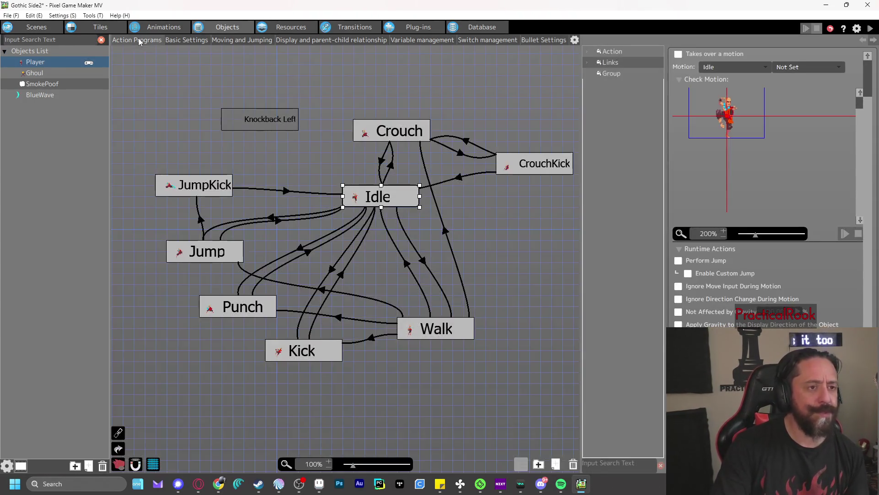
pyautogui.click(45, 94)
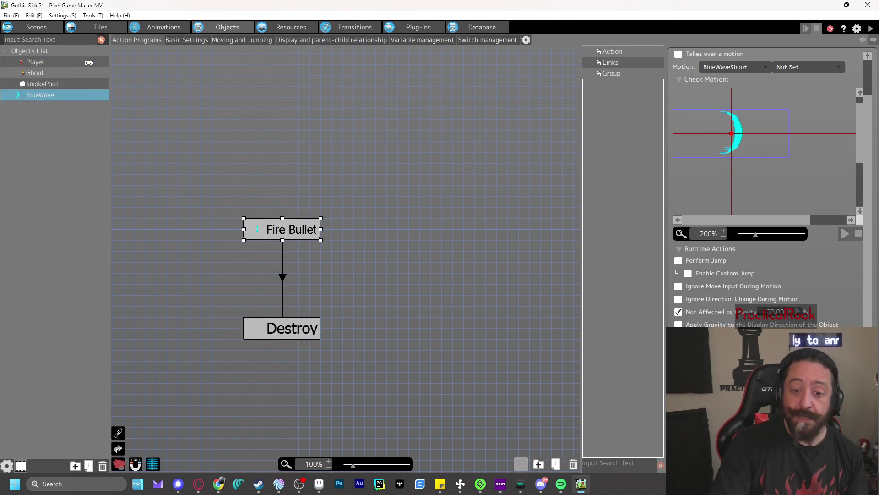
pyautogui.click(190, 43)
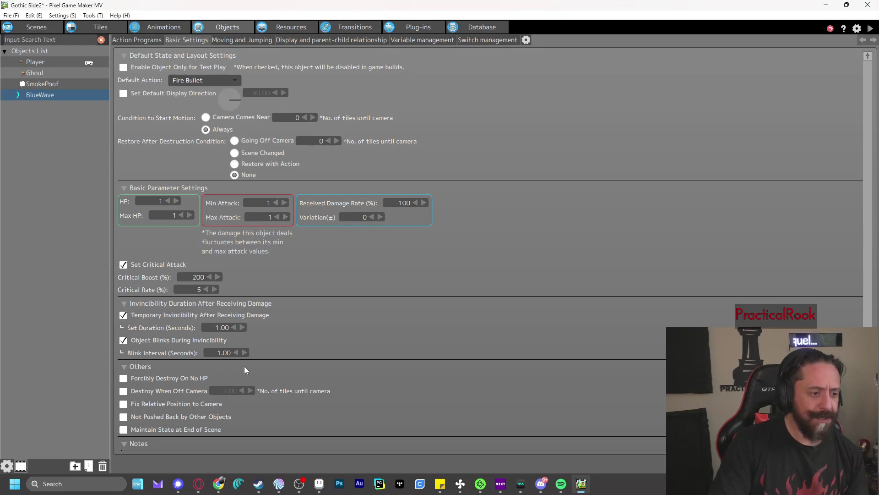
pyautogui.scroll(-2, 348, 306)
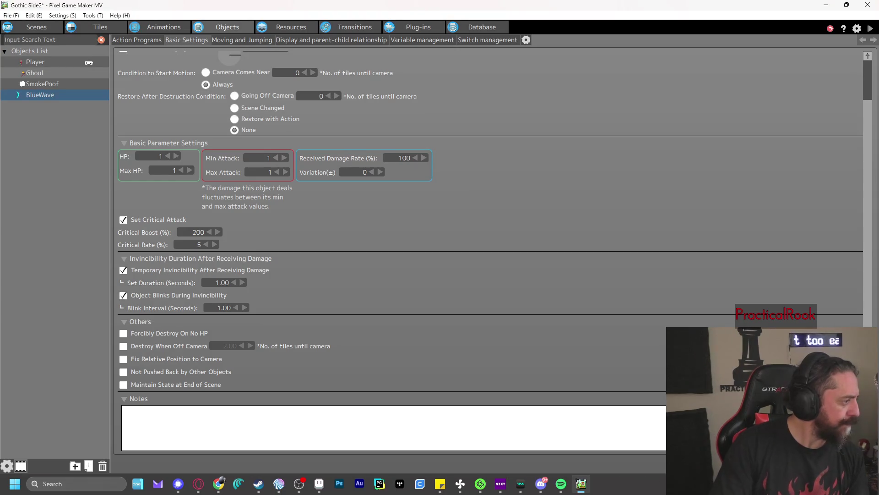
# - Set the BlueWave bullet's Change Move Speed to 500%, then save and start test play
pyautogui.click(40, 63)
pyautogui.click(540, 41)
pyautogui.scroll(-1, 474, 387)
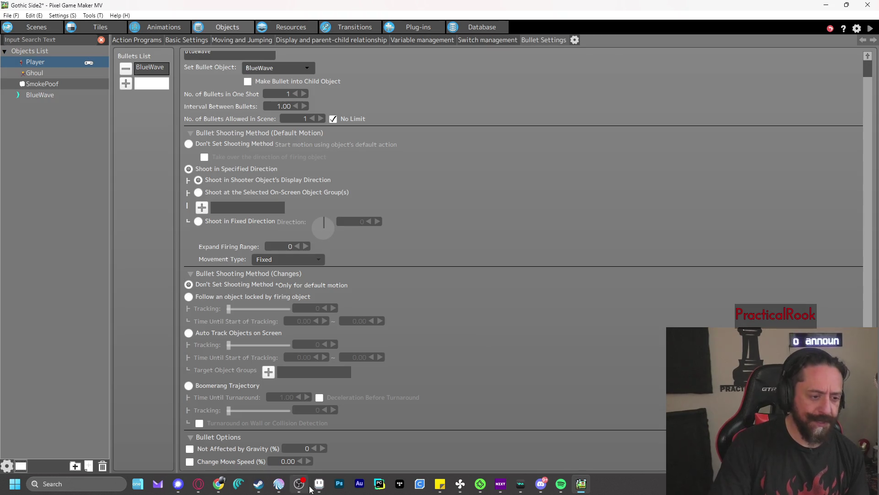
pyautogui.click(282, 462)
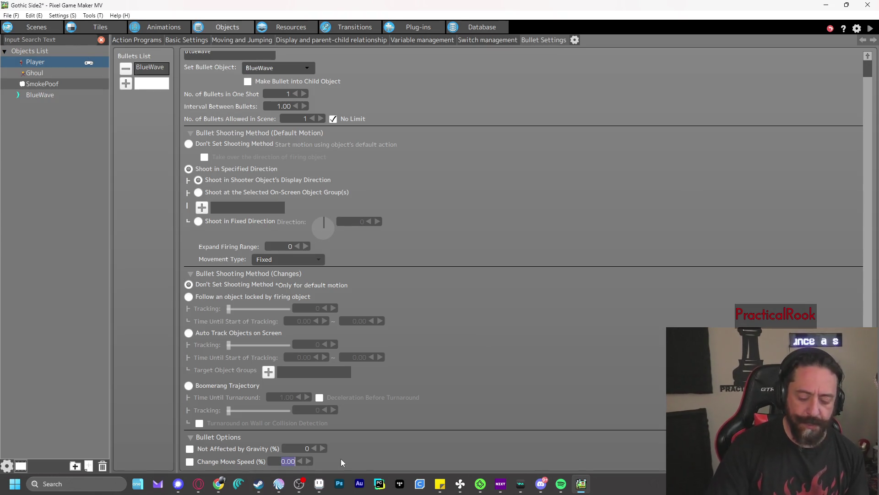
pyautogui.write('500')
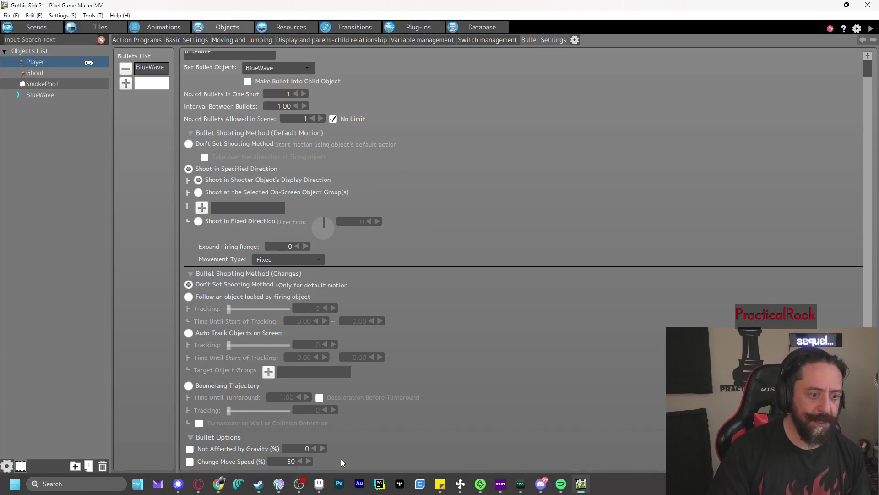
pyautogui.press('Return')
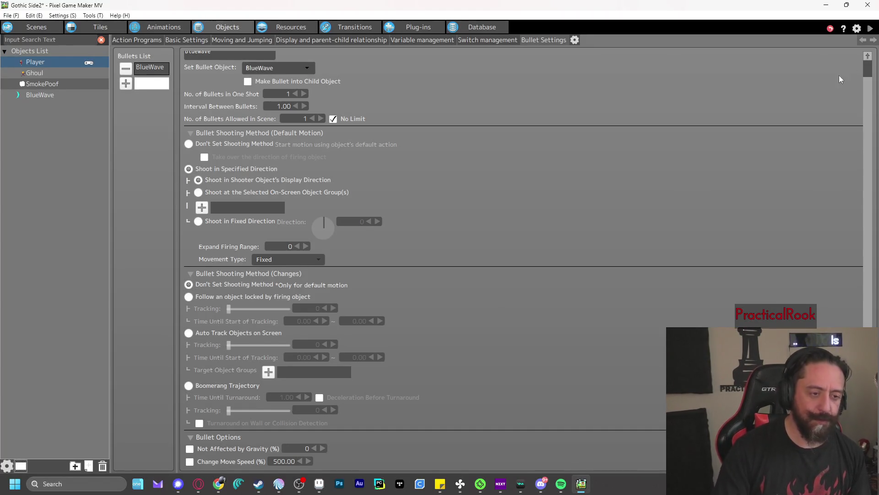
pyautogui.click(870, 28)
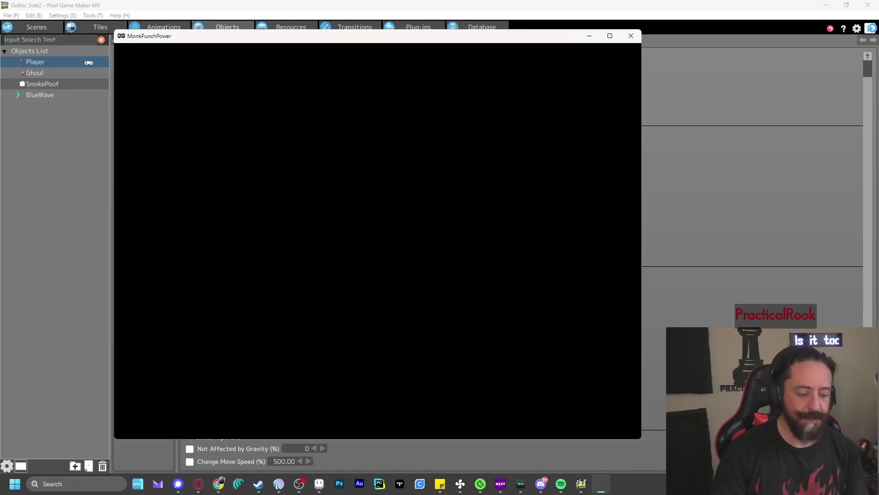
# - Punch twice to fire BlueWave bullets at the Ghoul, then restart test play
pyautogui.press('z')
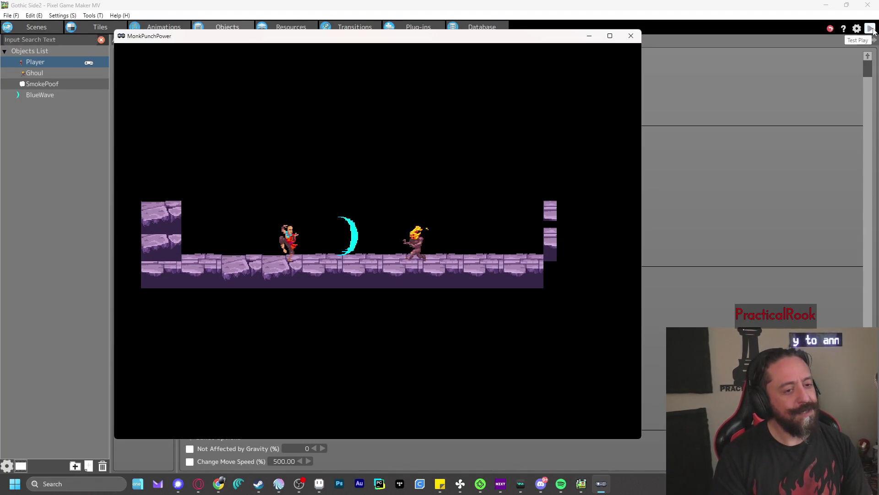
pyautogui.press('z')
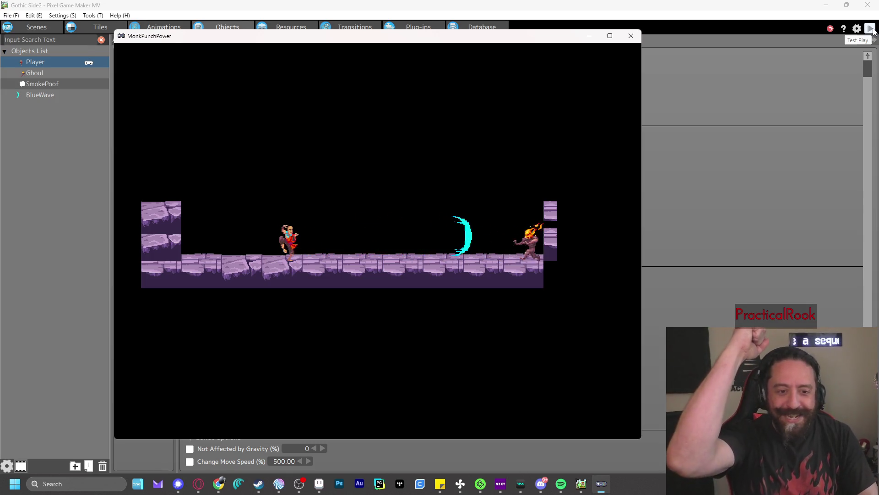
pyautogui.click(630, 35)
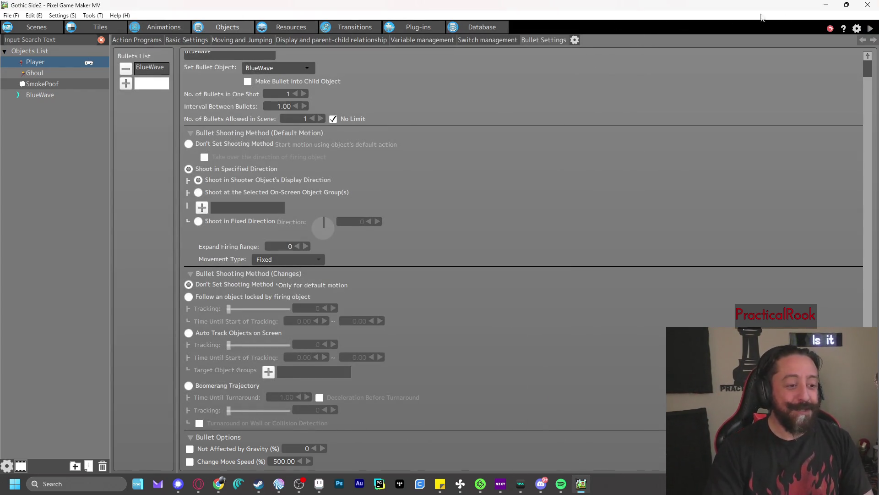
pyautogui.click(870, 28)
# - Jump past the Ghoul firing waves left and right, then close the test window
pyautogui.press('z')
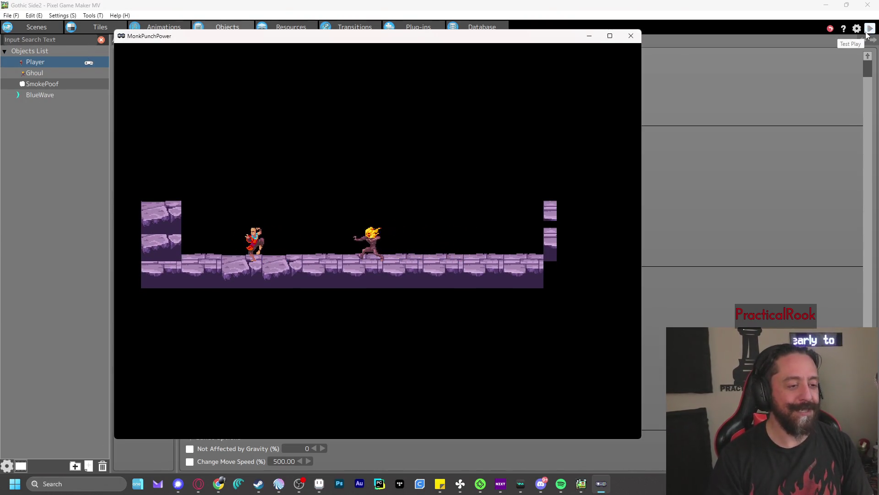
pyautogui.press('x')
pyautogui.press('Right')
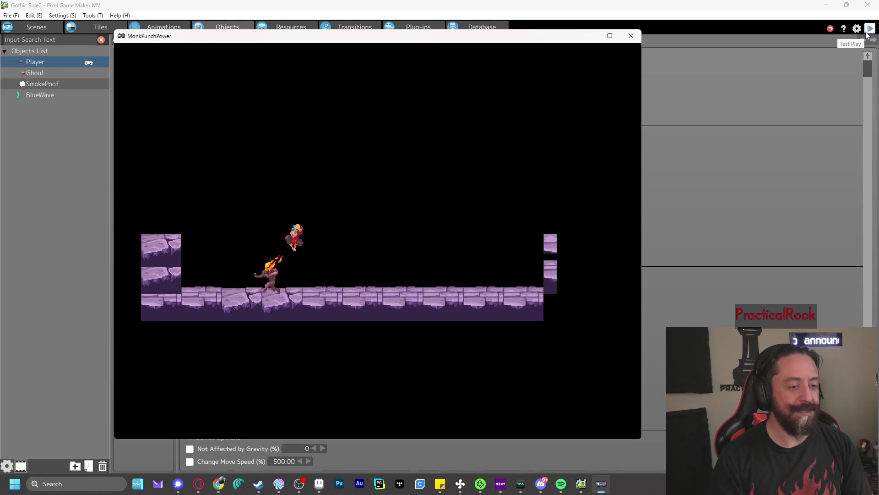
pyautogui.press('Left')
pyautogui.press('z')
pyautogui.press('Right')
pyautogui.press('z')
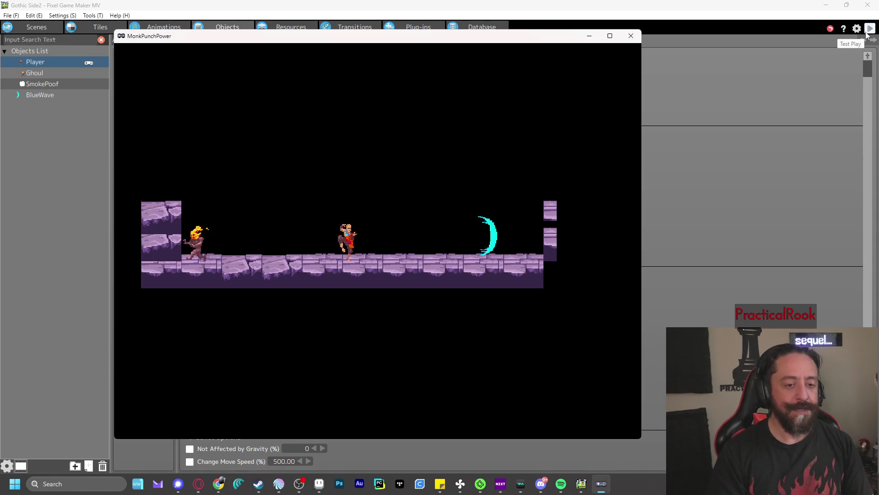
pyautogui.press('Right')
pyautogui.press('z')
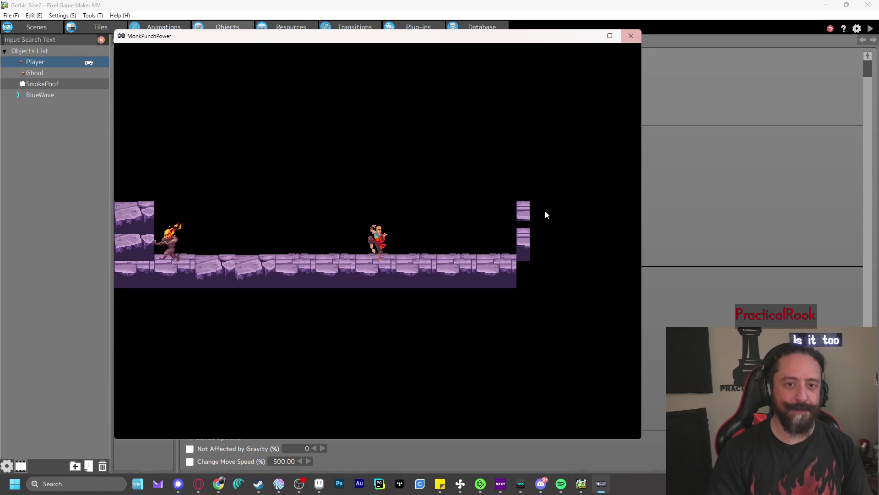
pyautogui.click(632, 35)
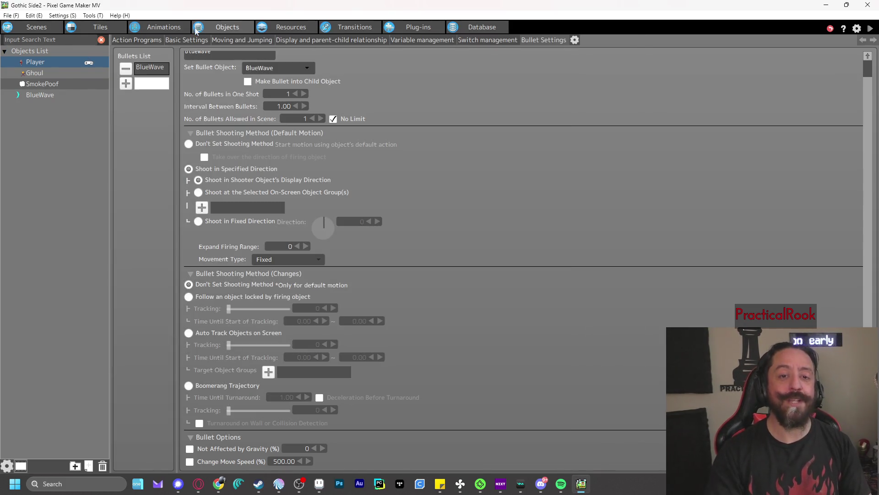
# - Open the BlueWave animation with all four frames and its collision detection area selected
pyautogui.click(164, 27)
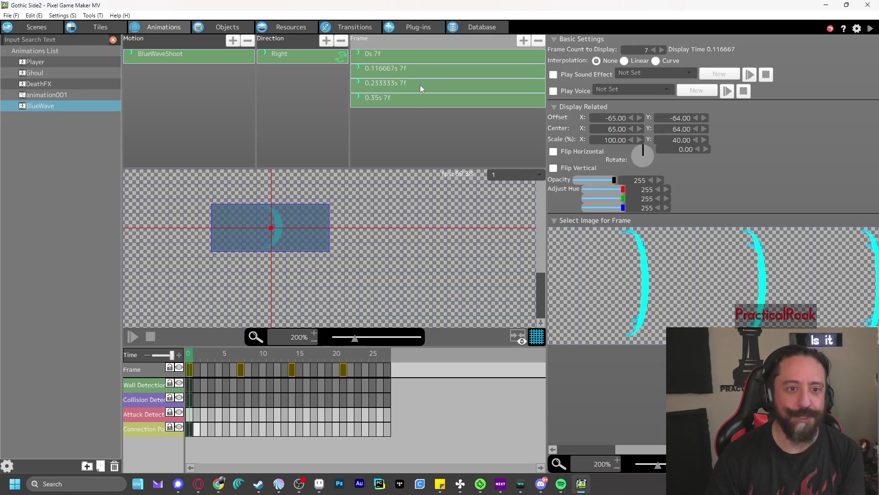
pyautogui.click(399, 60)
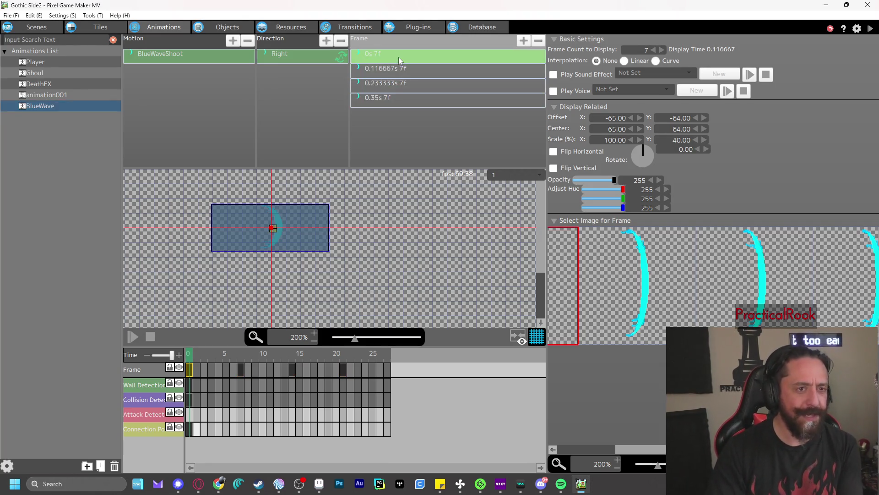
pyautogui.keyDown('shift'); pyautogui.click(402, 98); pyautogui.keyUp('shift')
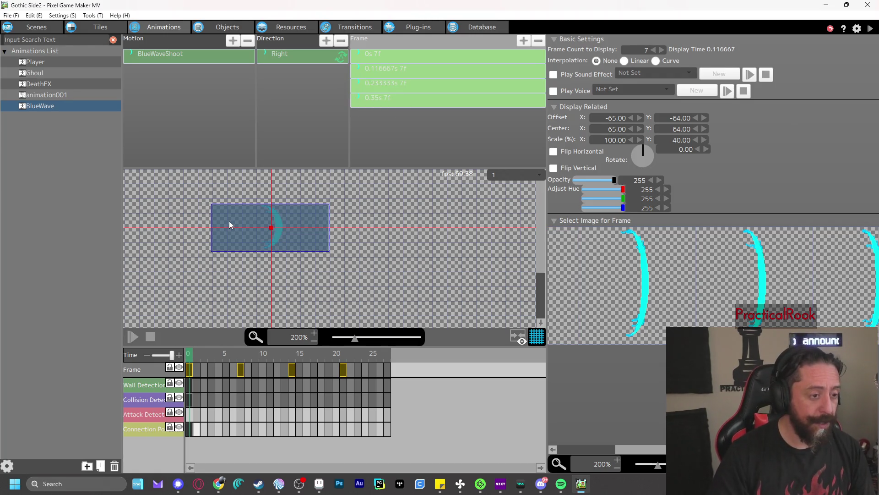
pyautogui.click(230, 221)
pyautogui.moveTo(223, 227); pyautogui.dragTo(223, 227)
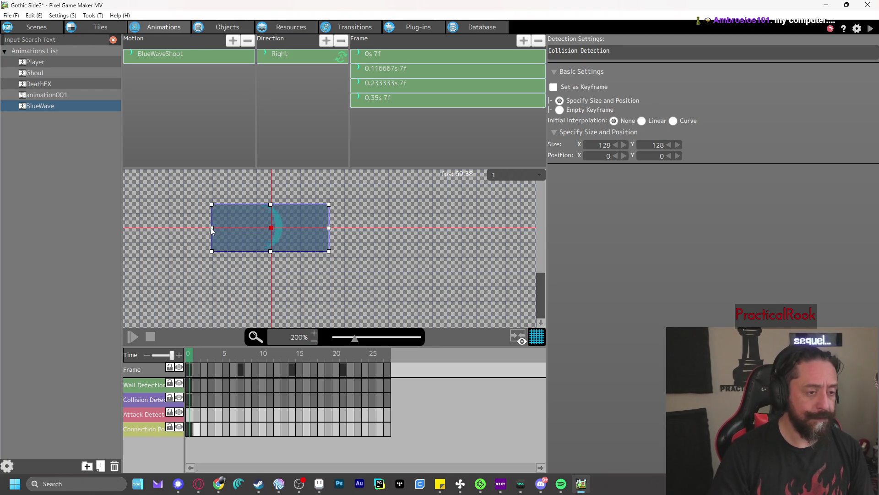
pyautogui.moveTo(213, 227)
pyautogui.mouseDown()
pyautogui.moveTo(232, 229)
pyautogui.moveTo(213, 203)
pyautogui.mouseUp()
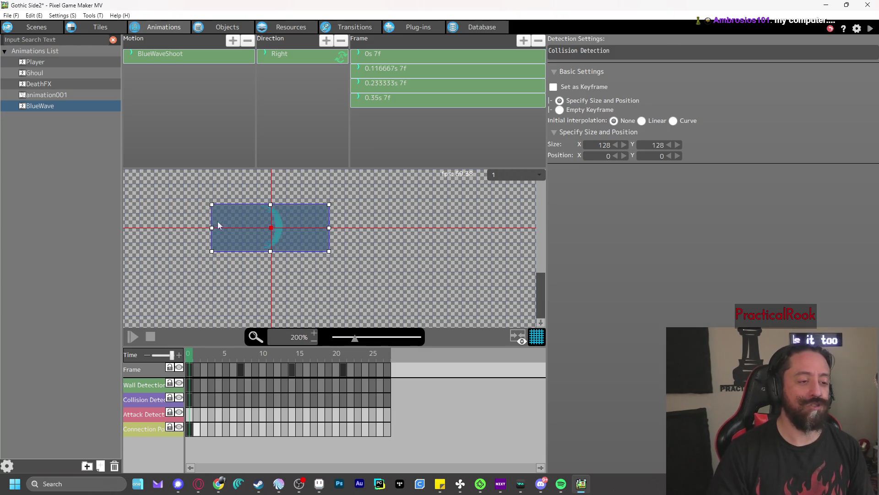
# - Zoom the preview to 400% and pan the crescent into view
pyautogui.scroll(2, 260, 240)
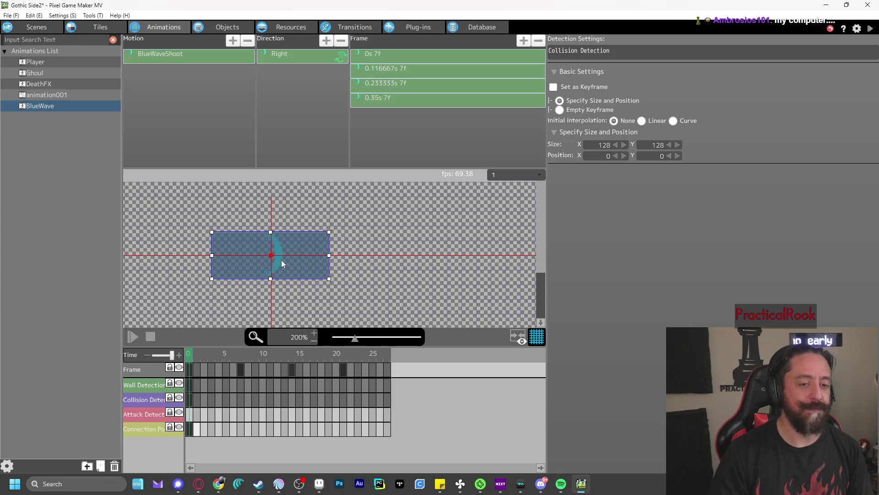
pyautogui.scroll(2, 281, 260)
pyautogui.scroll(-4, 293, 267)
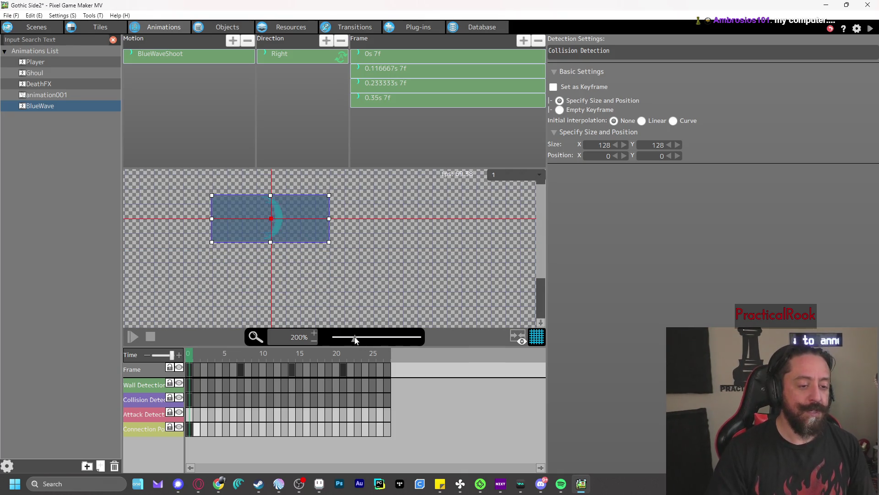
pyautogui.moveTo(356, 340); pyautogui.dragTo(375, 338)
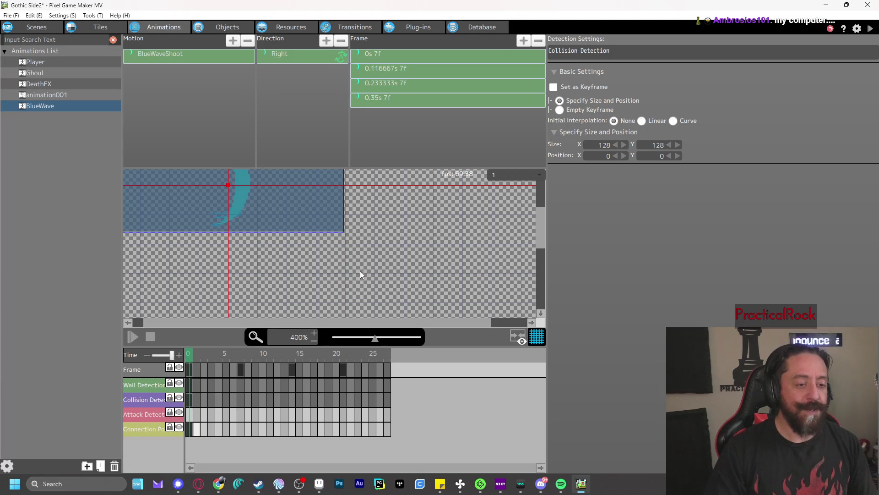
pyautogui.scroll(4, 360, 271)
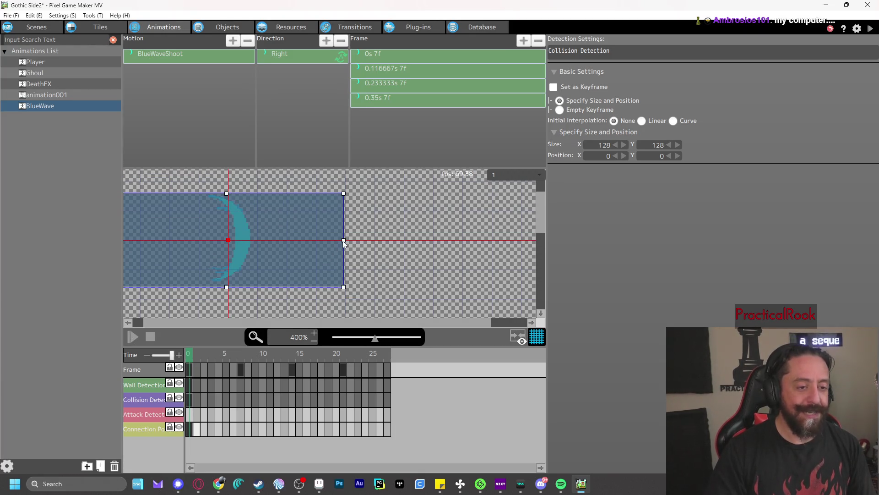
pyautogui.moveTo(365, 252); pyautogui.dragTo(453, 255)
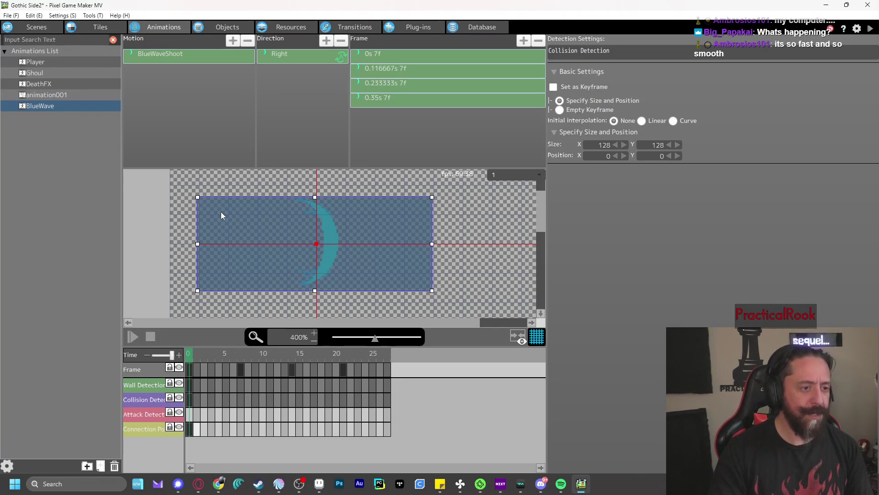
# - Select the BlueWaveShoot motion's collision area and align it with the wall area
pyautogui.click(188, 58)
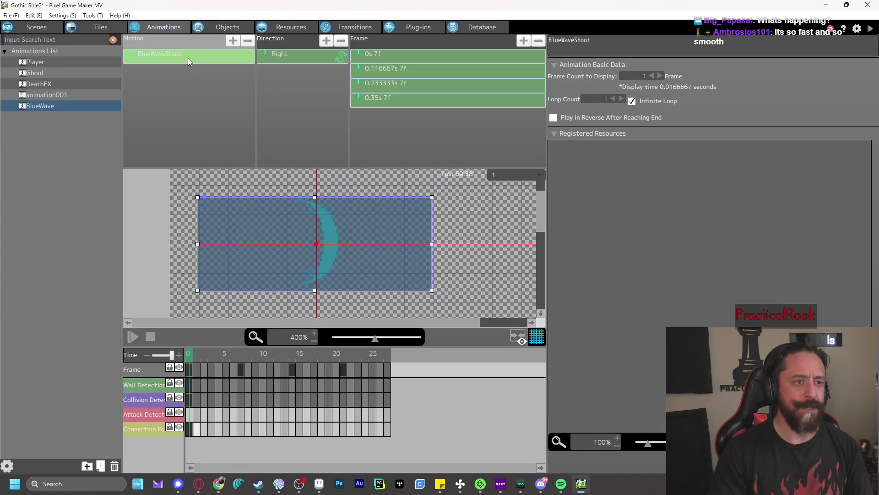
pyautogui.click(287, 56)
pyautogui.click(181, 58)
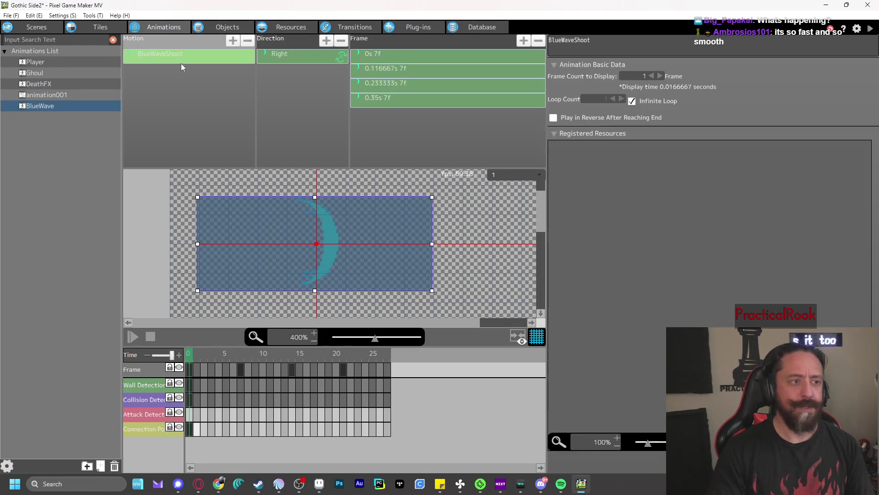
pyautogui.click(269, 240)
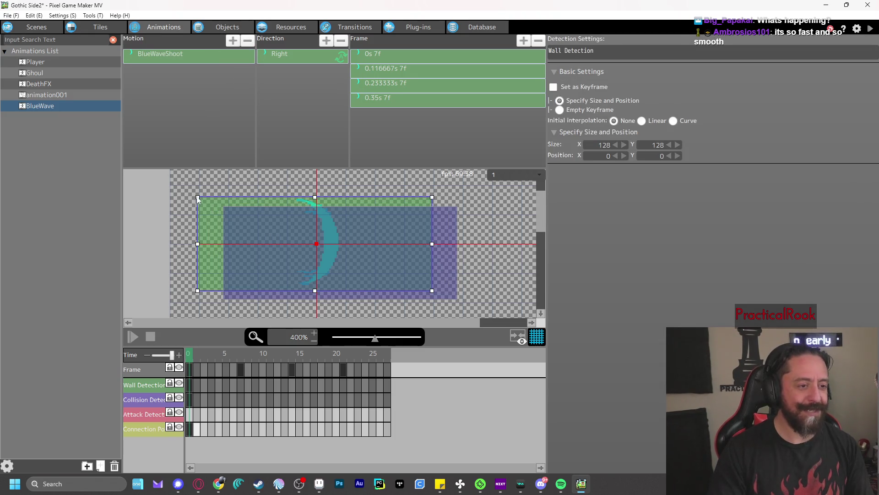
pyautogui.click(438, 229)
pyautogui.moveTo(445, 229)
pyautogui.mouseDown()
pyautogui.moveTo(411, 214)
pyautogui.moveTo(420, 218)
pyautogui.mouseUp()
# - Narrow the collision area to 48 wide and centre it on the crescent
pyautogui.click(616, 145)
pyautogui.moveTo(617, 147); pyautogui.dragTo(617, 146)
pyautogui.moveTo(232, 235); pyautogui.dragTo(337, 232)
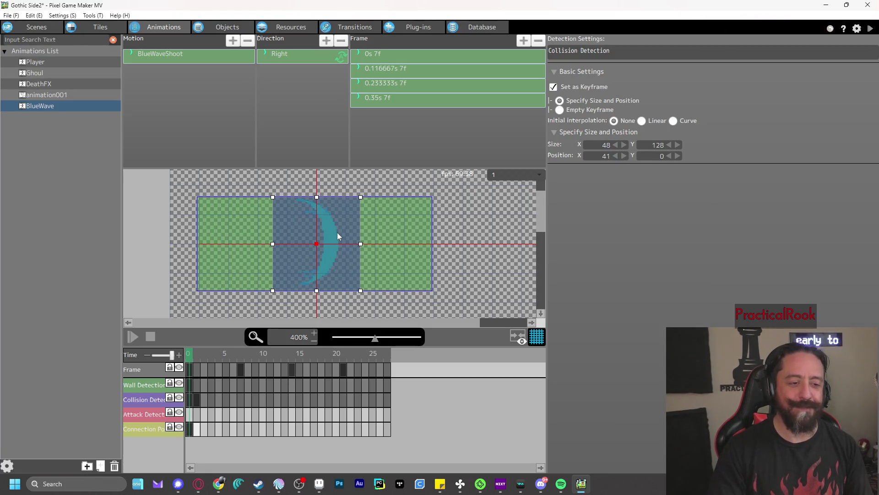
pyautogui.click(358, 244)
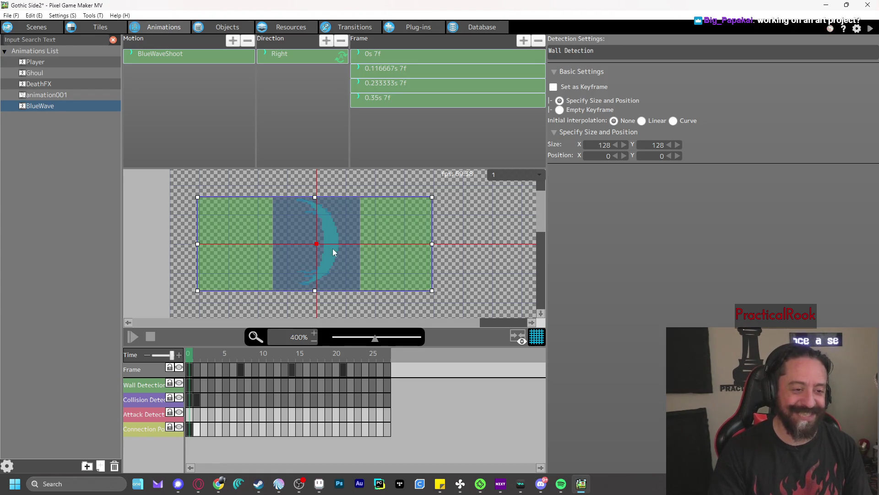
# - Delete the stray frame-1 collision keyframe and select the frame-0 collision keyframe
pyautogui.click(219, 403)
pyautogui.click(192, 353)
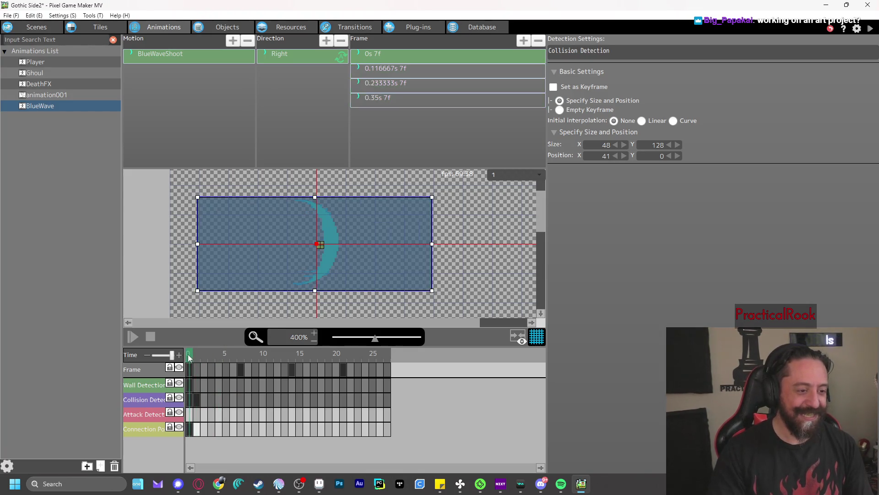
pyautogui.click(199, 398)
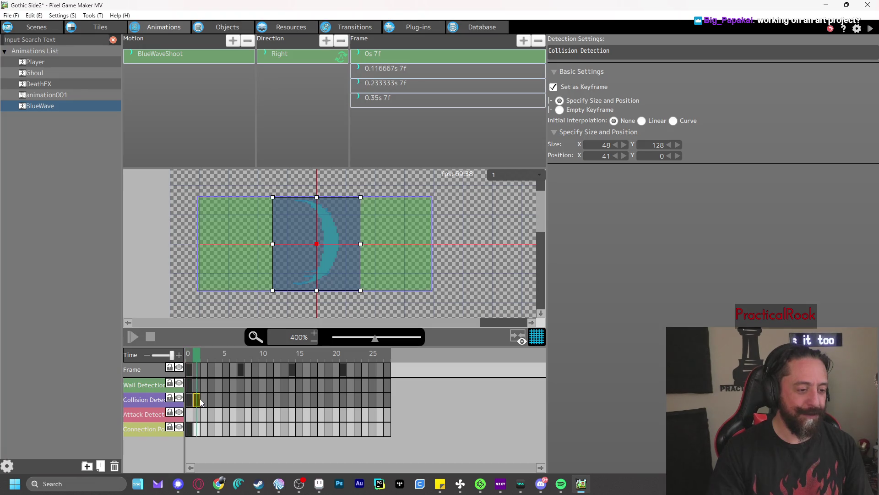
pyautogui.rightClick(199, 399)
pyautogui.click(221, 475)
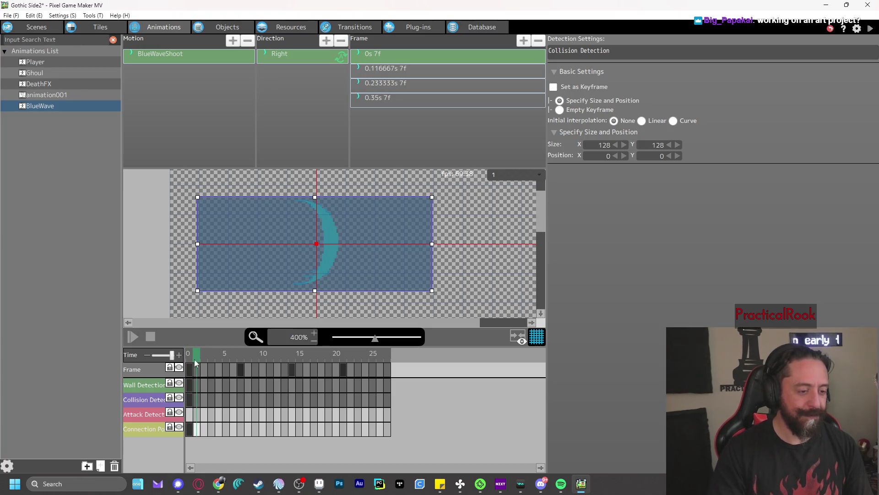
pyautogui.click(189, 399)
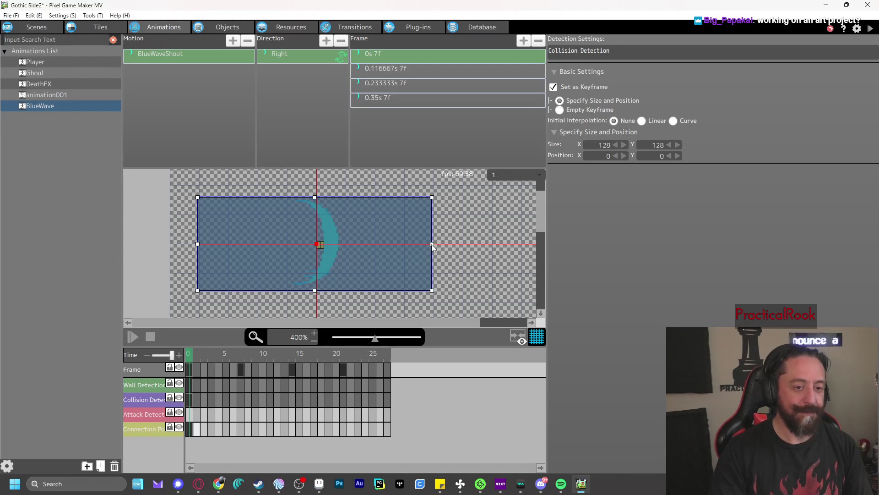
# - Narrow the collision area to 24 wide and centre it on the crescent
pyautogui.click(625, 146)
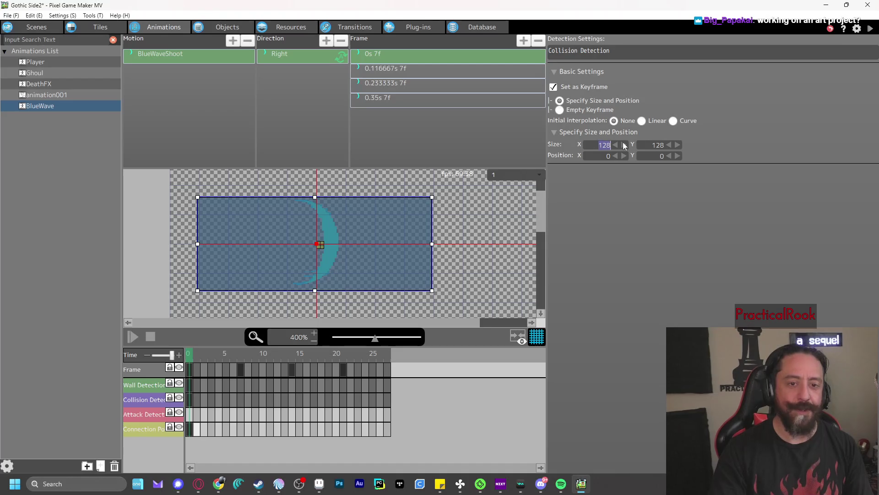
pyautogui.write('64')
pyautogui.press('Tab')
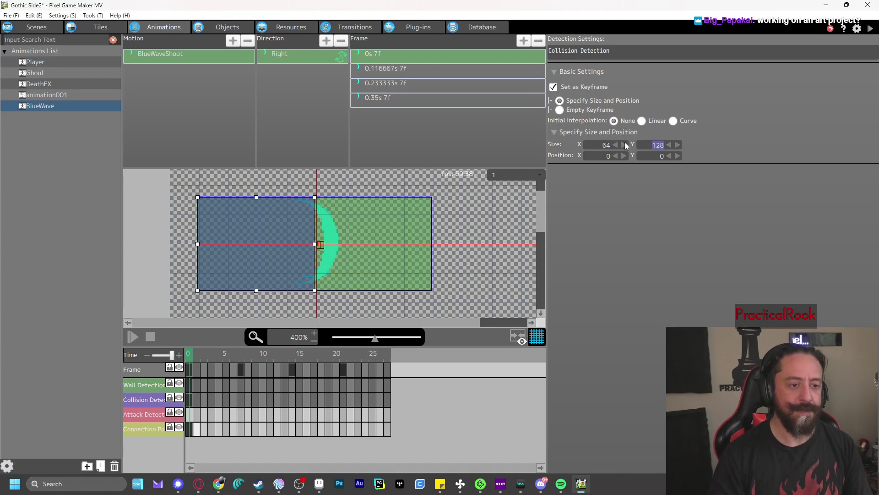
pyautogui.doubleClick(583, 147)
pyautogui.write('24')
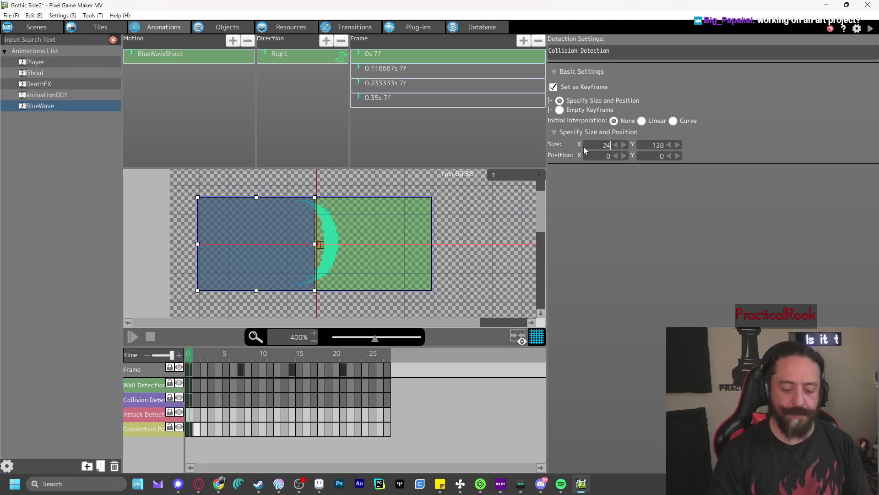
pyautogui.press('Tab')
pyautogui.moveTo(222, 225); pyautogui.dragTo(320, 225)
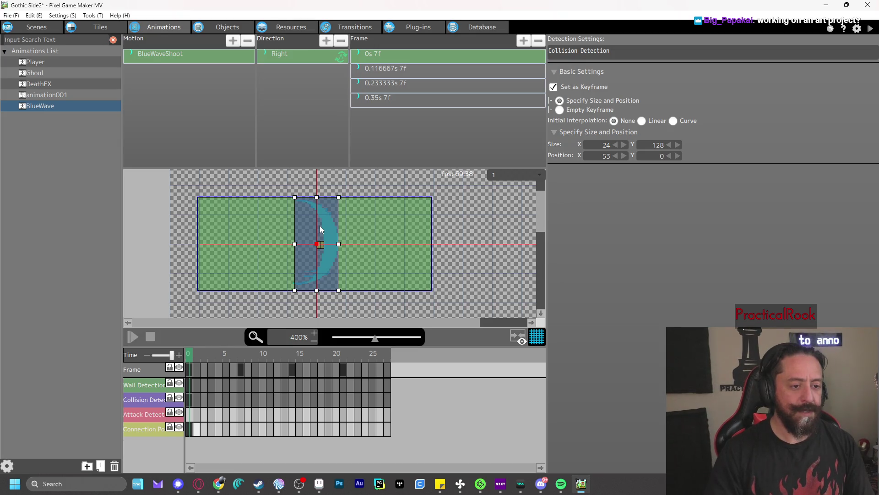
# - Set the collision height to 120 and shift the box down to position 53, 3
pyautogui.doubleClick(658, 145)
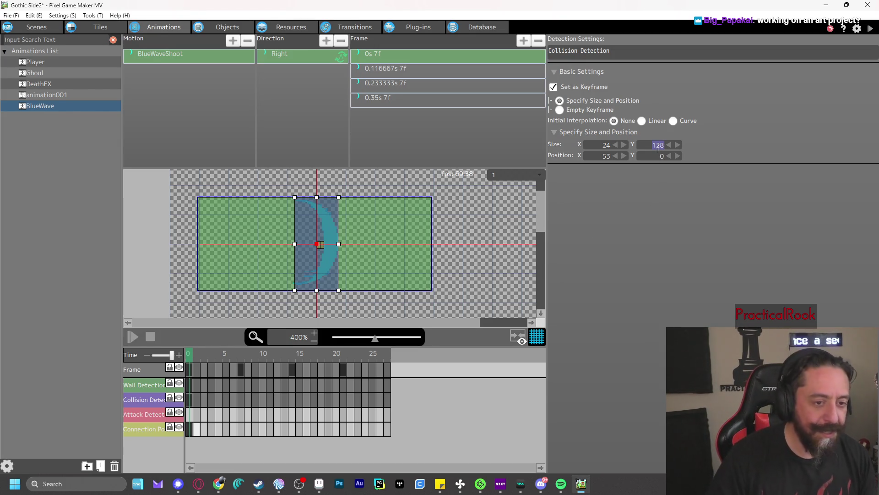
pyautogui.write('126')
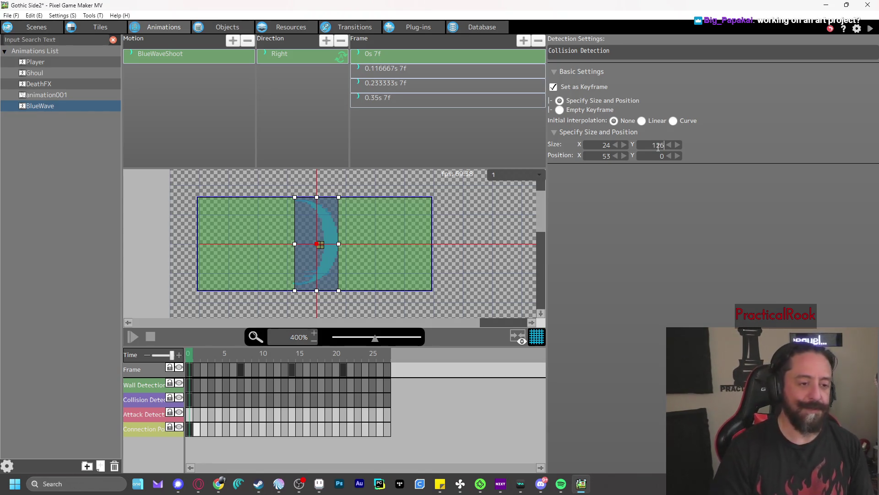
pyautogui.press('Return')
pyautogui.write('110')
pyautogui.press('Return')
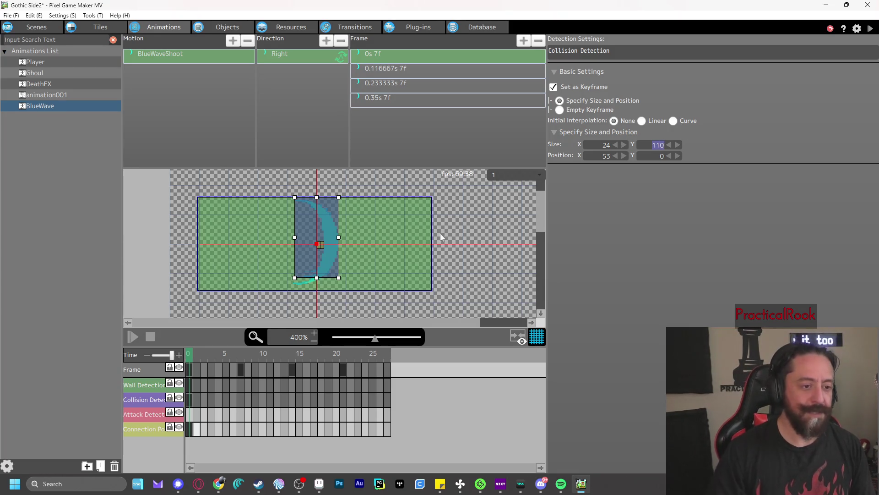
pyautogui.write('120')
pyautogui.press('Return')
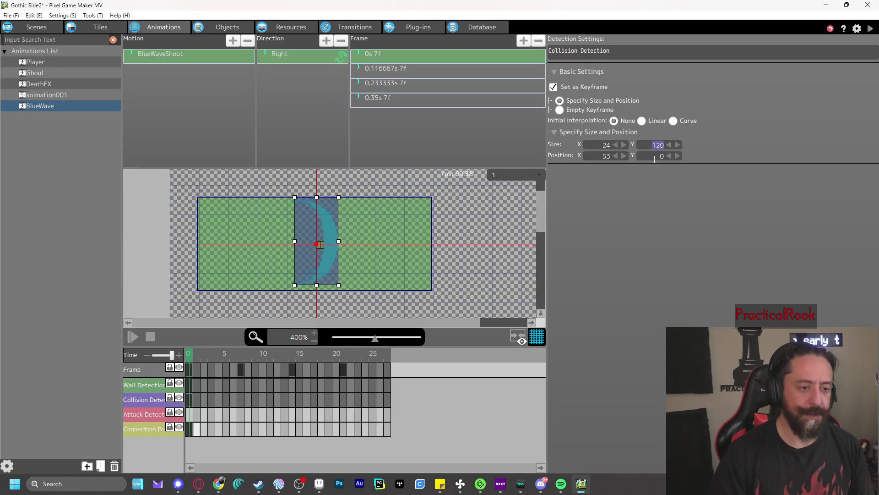
pyautogui.click(326, 240)
pyautogui.press('Down')
pyautogui.press('Down')
pyautogui.press('Down')
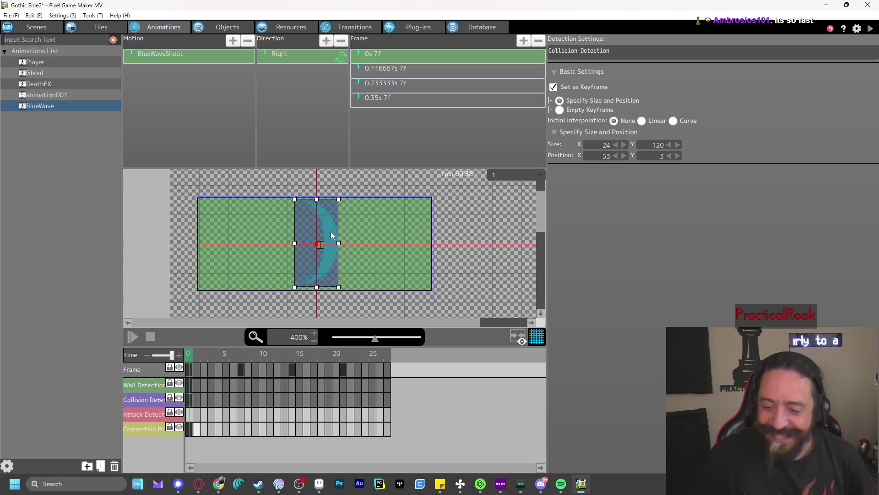
pyautogui.click(142, 386)
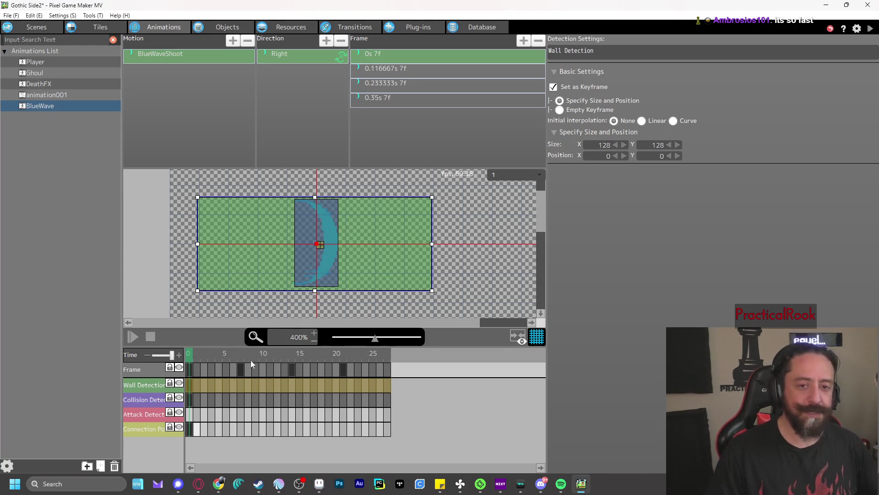
# - Compare the frame-0 collision and wall detection box settings
pyautogui.click(141, 401)
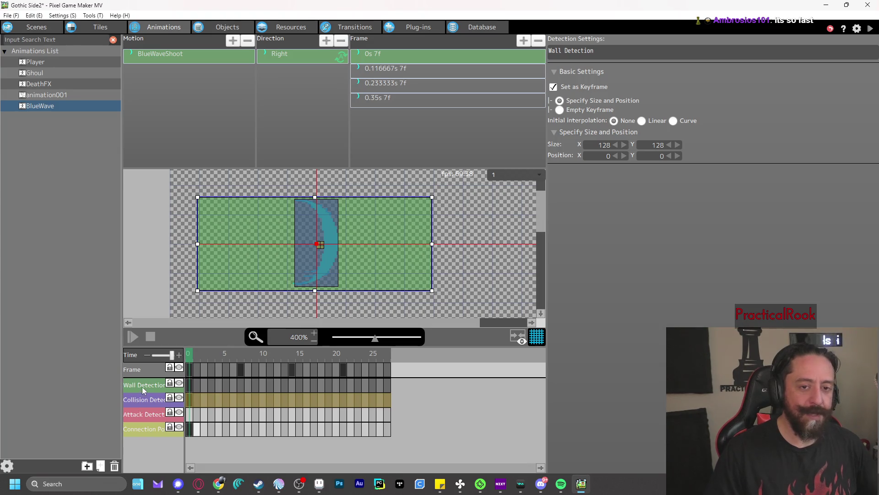
pyautogui.click(193, 401)
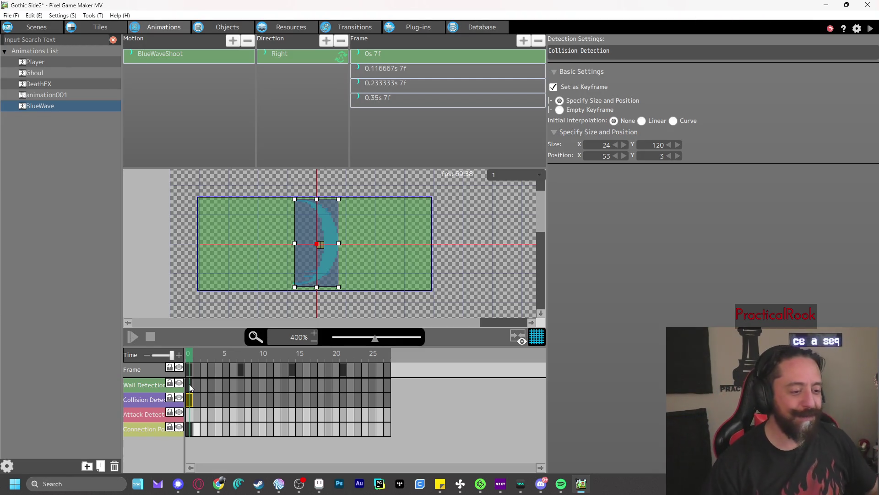
pyautogui.click(190, 386)
pyautogui.click(190, 397)
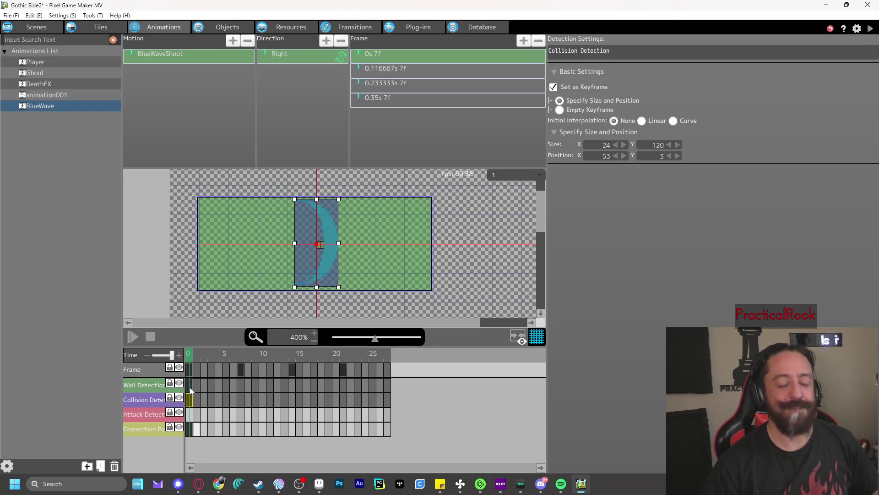
pyautogui.click(190, 387)
# - Set the wall detection box to 24×120 at position X 53, Y 3
pyautogui.doubleClick(599, 145)
pyautogui.write('24')
pyautogui.press('Tab')
pyautogui.write('120')
pyautogui.press('Tab')
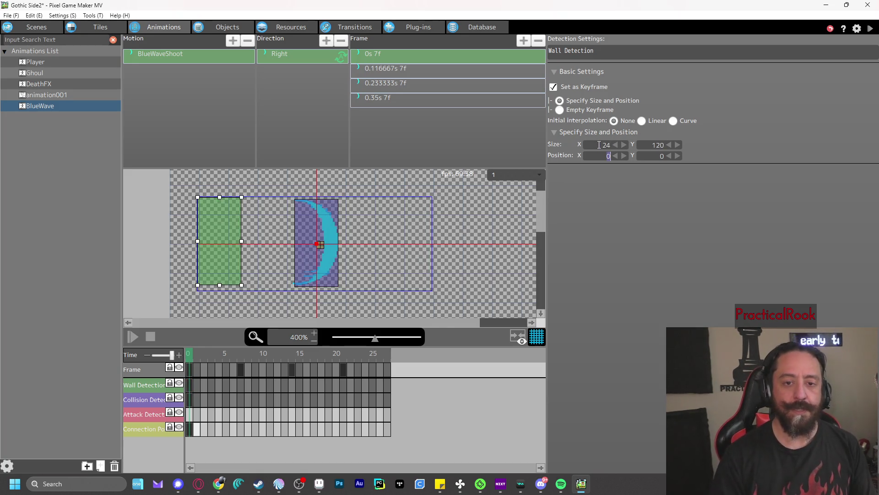
pyautogui.click(191, 399)
pyautogui.click(191, 386)
pyautogui.write('53')
pyautogui.press('Tab')
pyautogui.write('3')
pyautogui.press('Return')
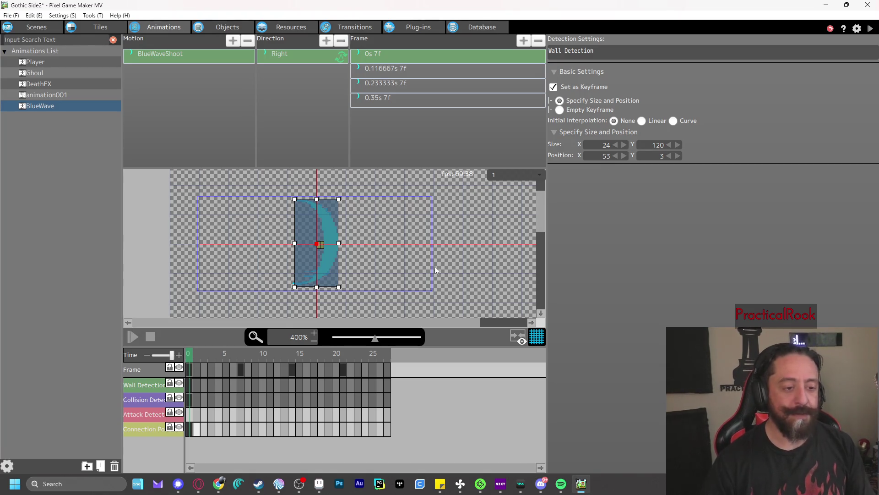
pyautogui.click(473, 250)
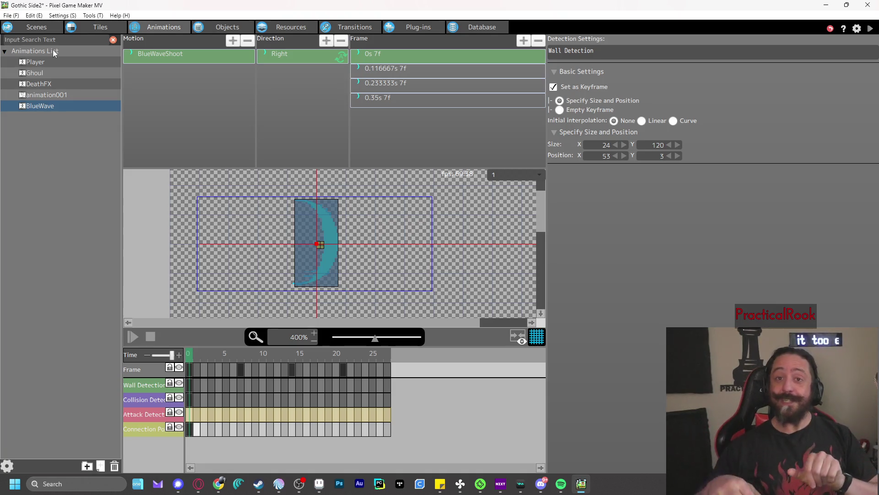
# - Check the attack detection track's options at frame 0, leaving it empty
pyautogui.click(193, 420)
pyautogui.rightClick(192, 418)
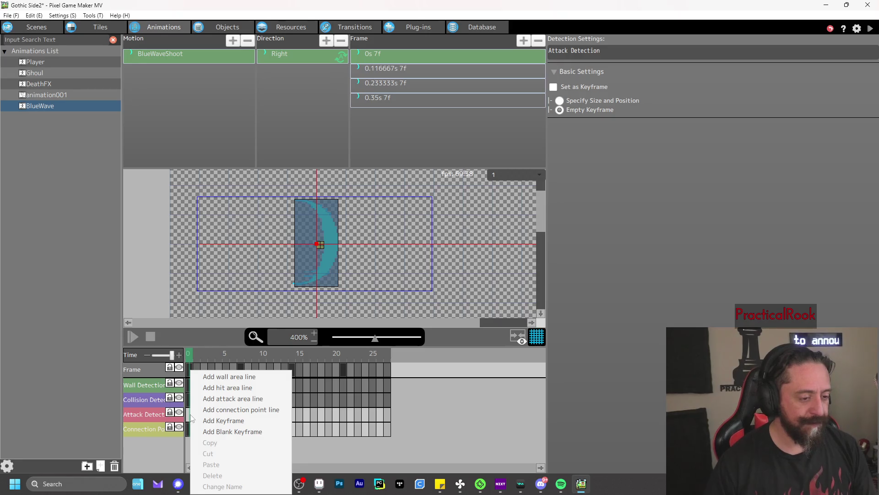
pyautogui.hotkey('alt', 'Tab')
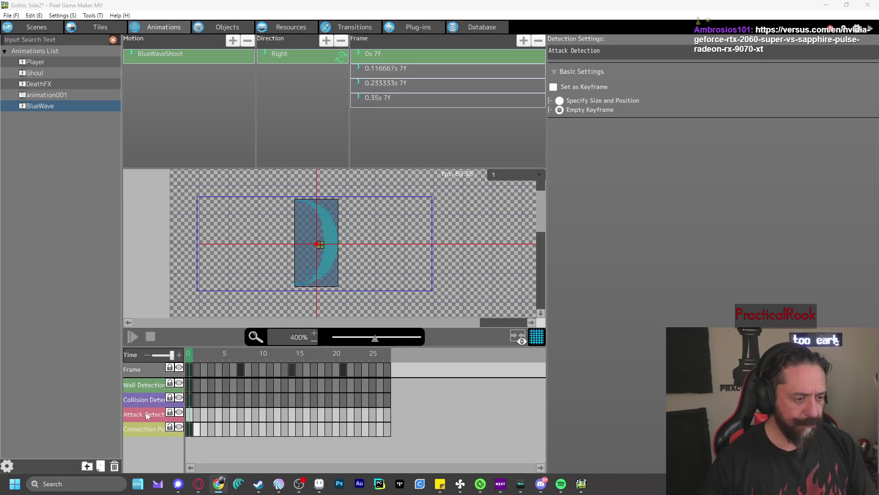
# - Return to the game editor and save the project with Ctrl+S
pyautogui.click(658, 209)
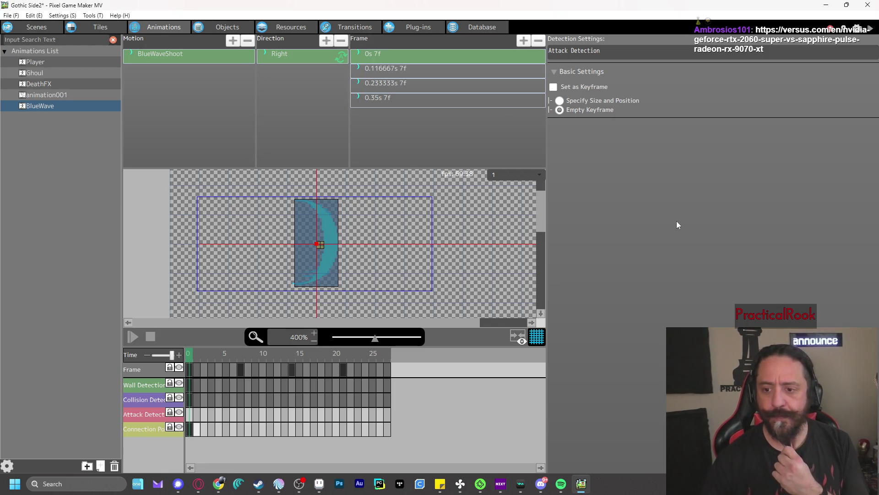
pyautogui.hotkey('alt', 'Tab')
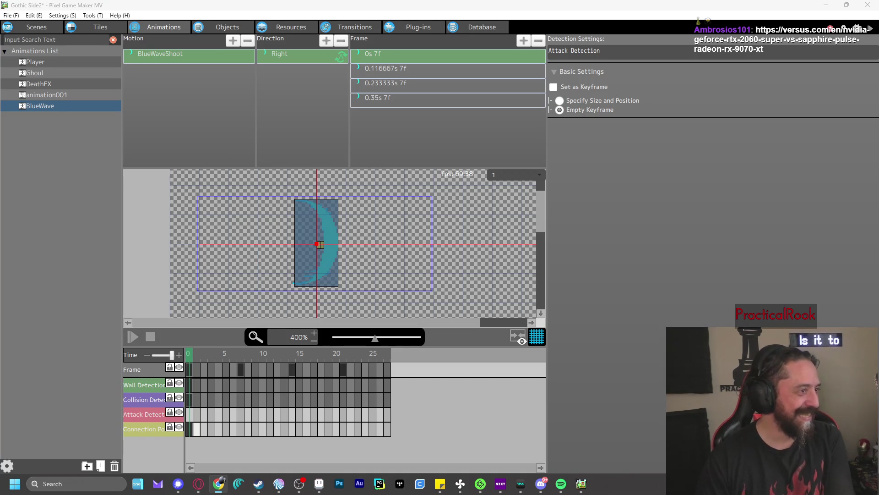
pyautogui.click(660, 238)
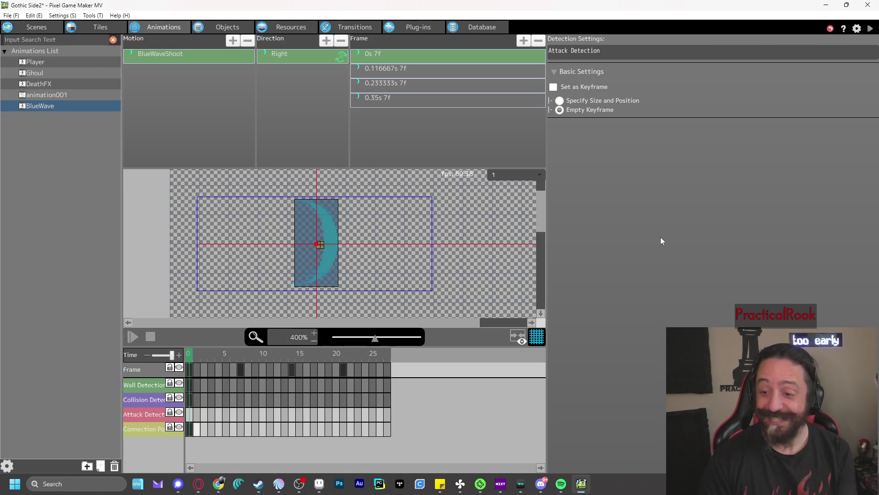
pyautogui.hotkey('ctrl', 's')
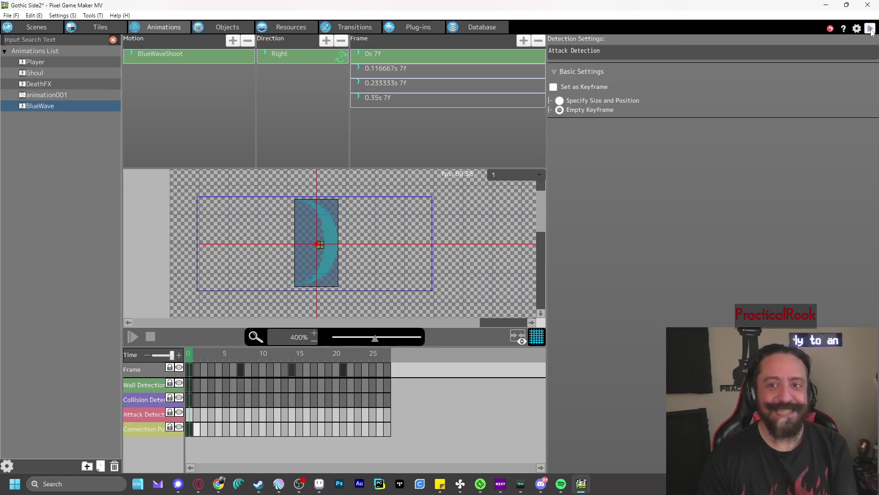
# - Walk right, jump the Ghoul and punch repeatedly to fire cyan BlueWave crescents
pyautogui.press('z')
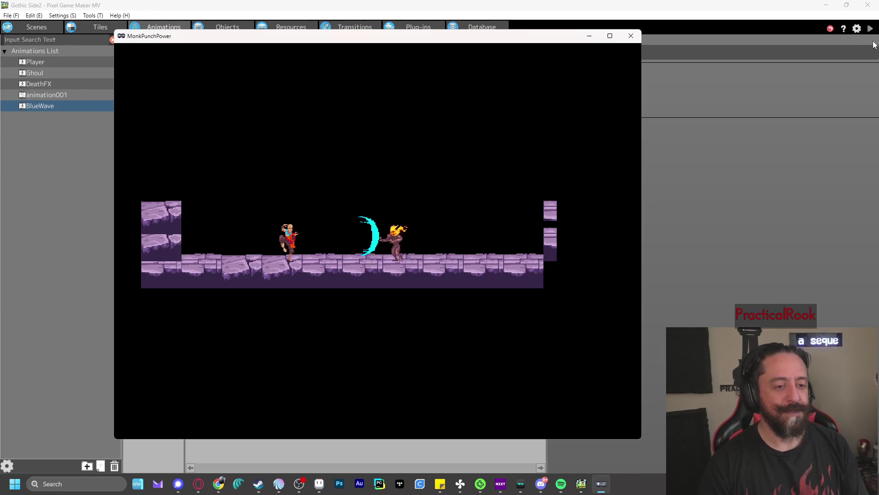
pyautogui.press('Right')
pyautogui.press('x')
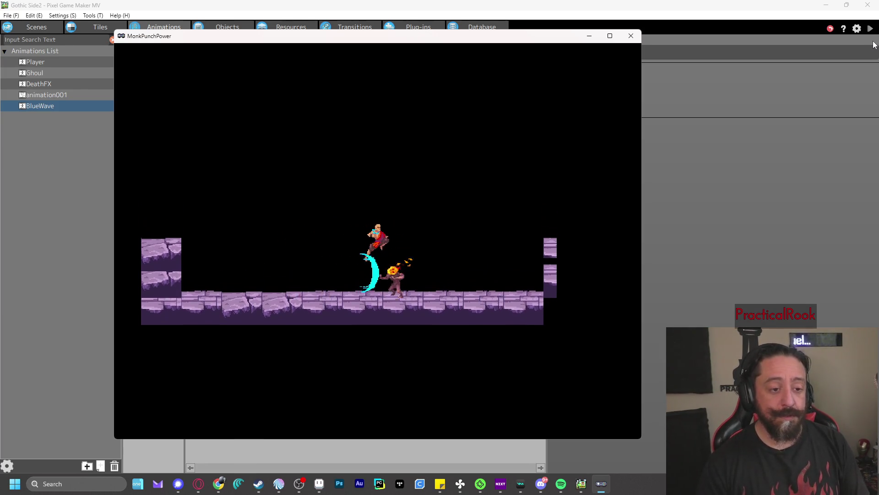
pyautogui.press('z')
pyautogui.press('z')
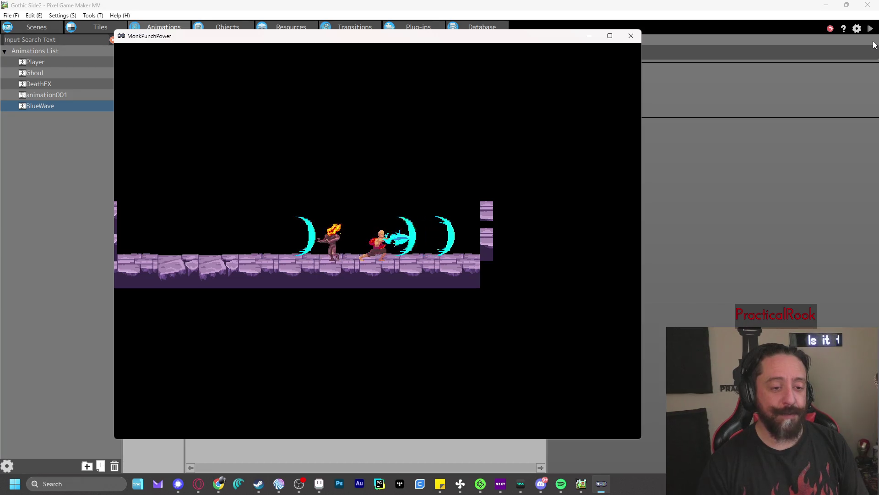
pyautogui.press('z')
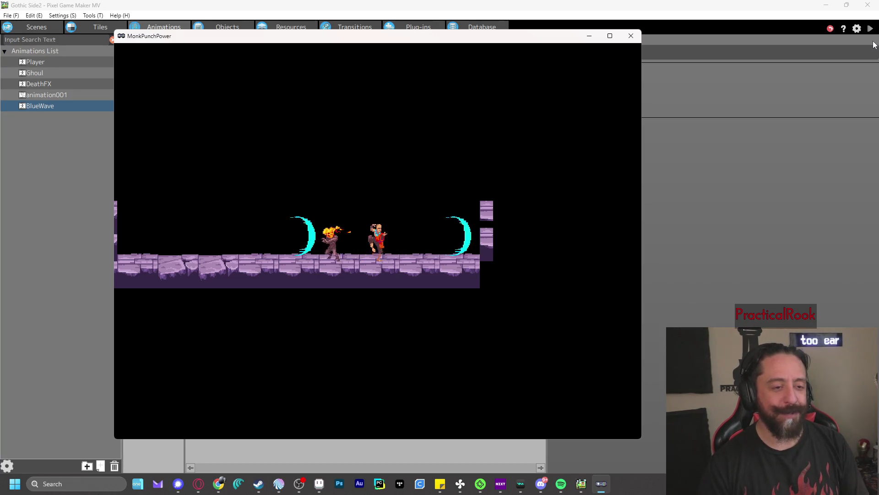
pyautogui.press('z')
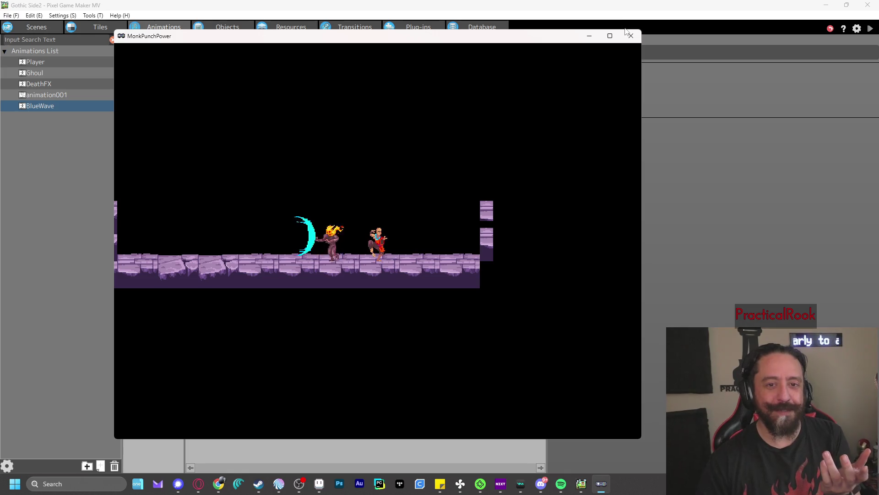
pyautogui.click(629, 35)
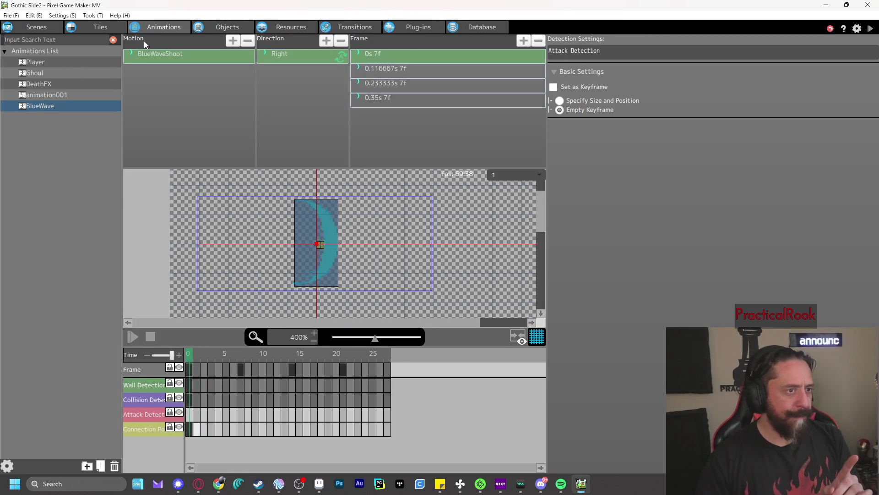
# - Open BlueWave's action program and review the Fire Bullet action's settings
pyautogui.click(214, 32)
pyautogui.click(48, 95)
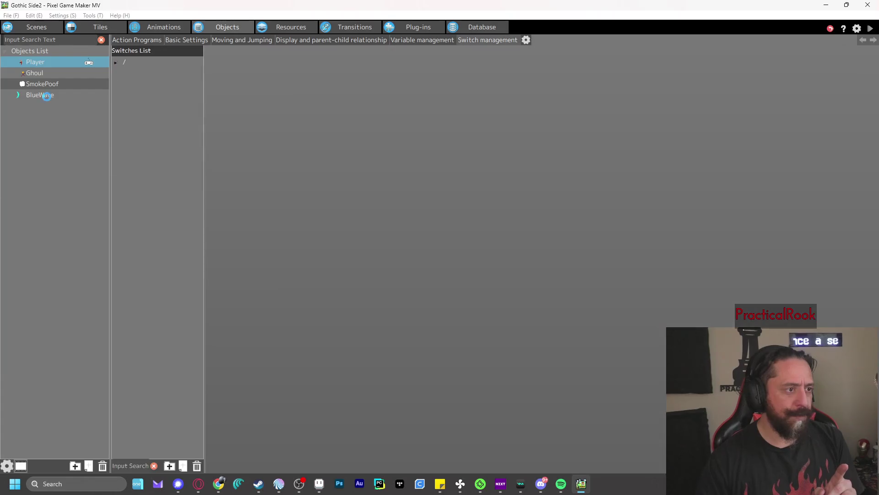
pyautogui.click(137, 41)
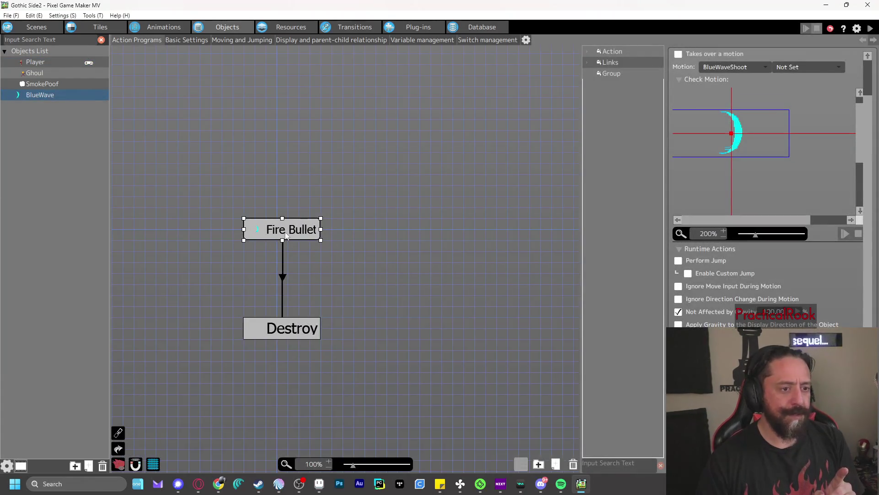
pyautogui.click(284, 277)
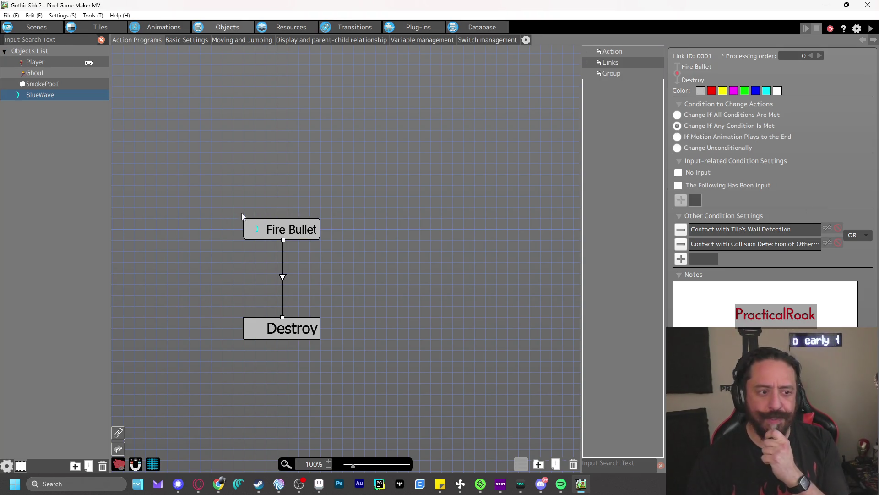
pyautogui.click(281, 237)
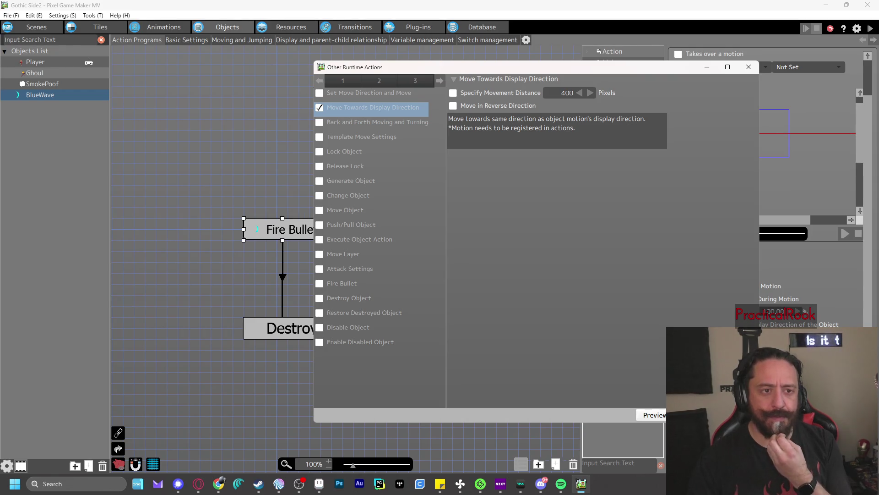
pyautogui.press('Return')
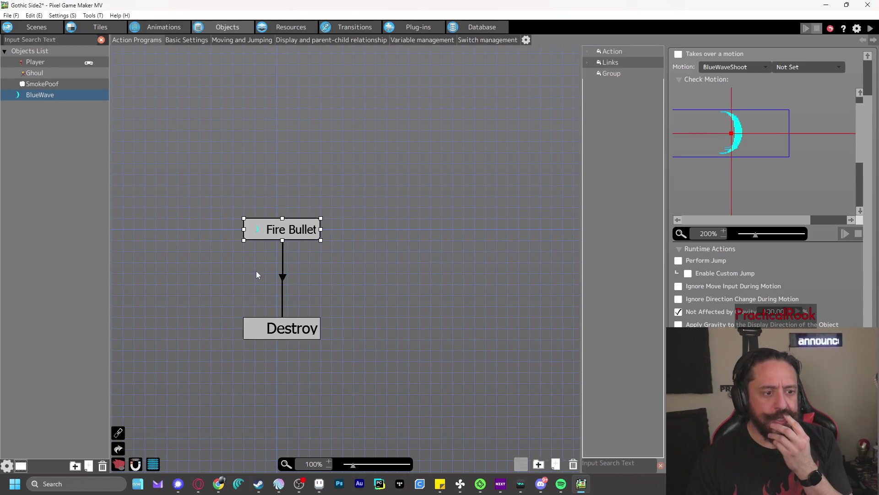
# - Make the Fire Bullet→Destroy contact condition target All Objects, then save and launch test play
pyautogui.click(283, 277)
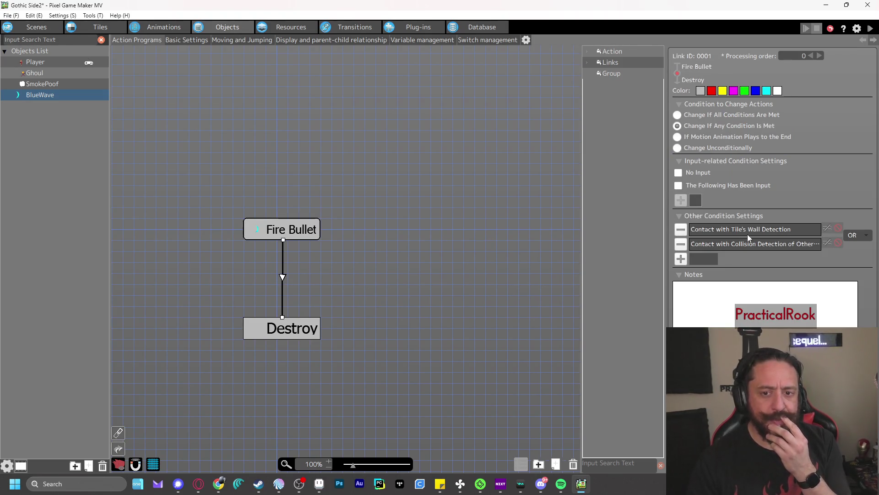
pyautogui.doubleClick(747, 246)
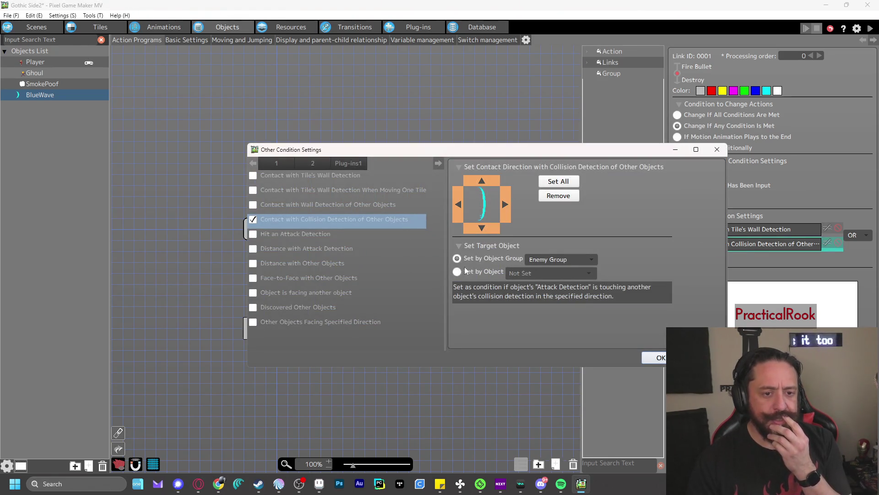
pyautogui.click(556, 260)
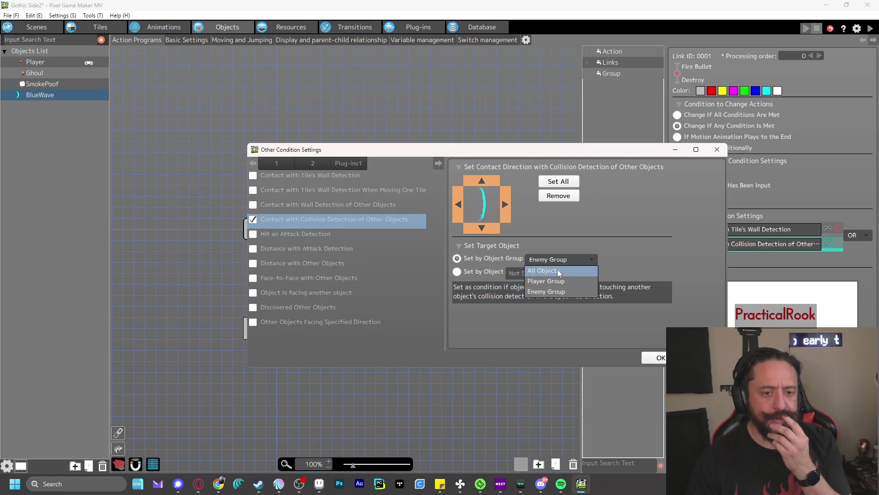
pyautogui.click(557, 269)
pyautogui.click(658, 360)
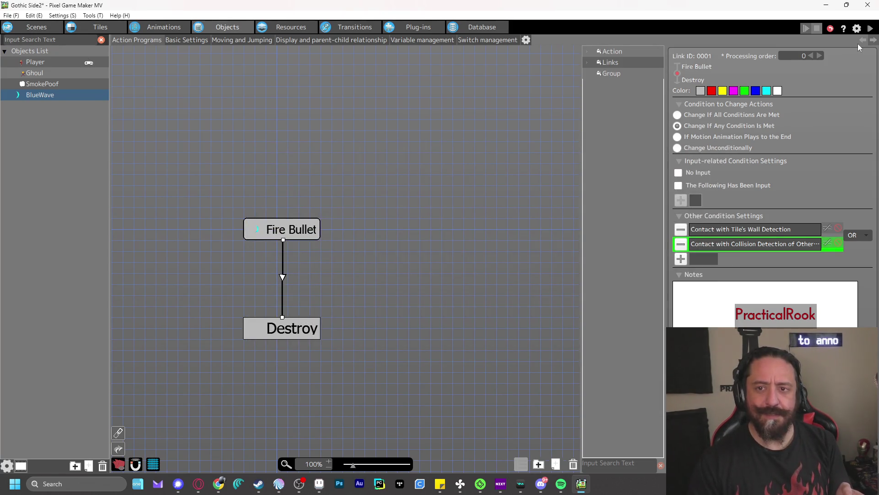
pyautogui.click(870, 28)
# - In test play, jump past the Ghoul and punch cyan waves at it and the wall, then close
pyautogui.press('Right')
pyautogui.press('z')
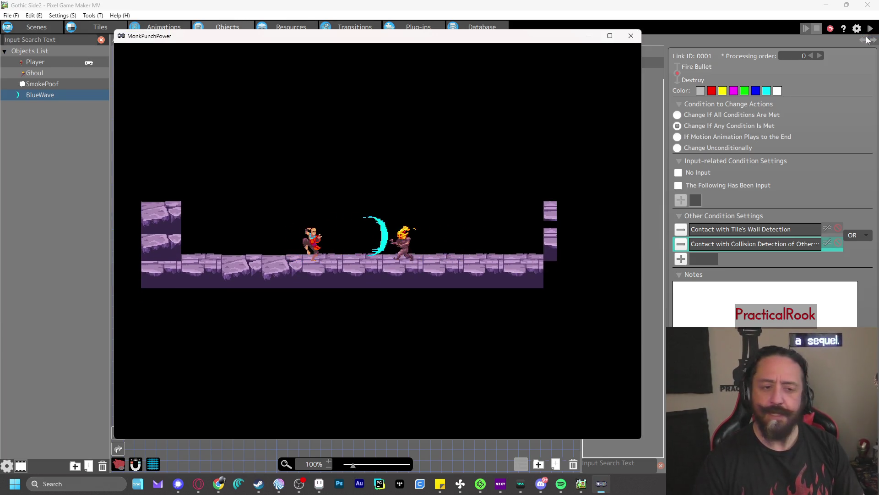
pyautogui.press('Right')
pyautogui.press('x')
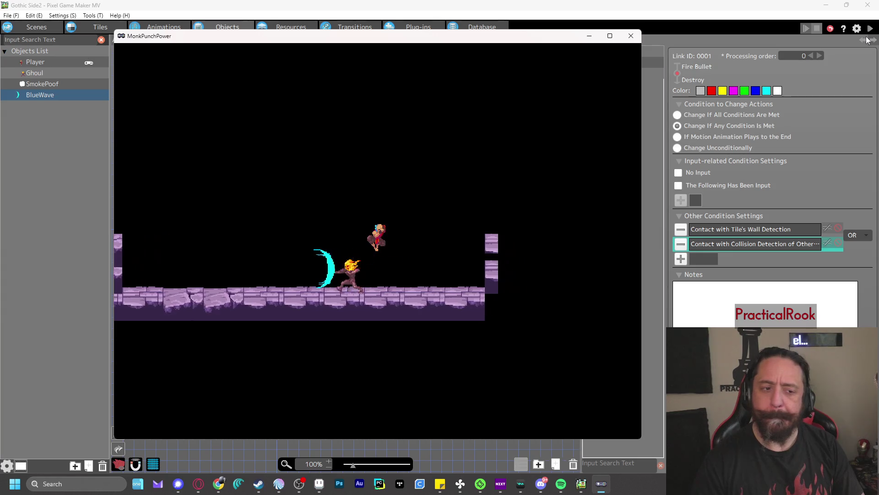
pyautogui.press('Right')
pyautogui.press('z')
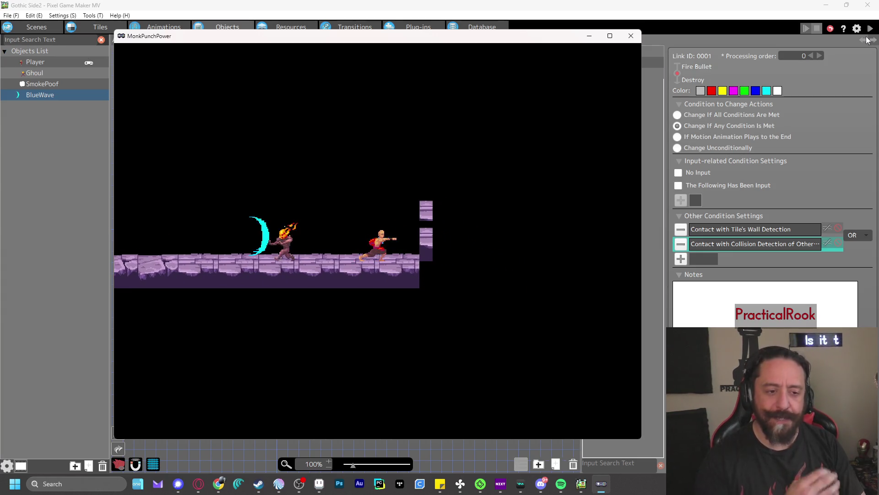
pyautogui.press('z')
pyautogui.press('Left')
pyautogui.press('z')
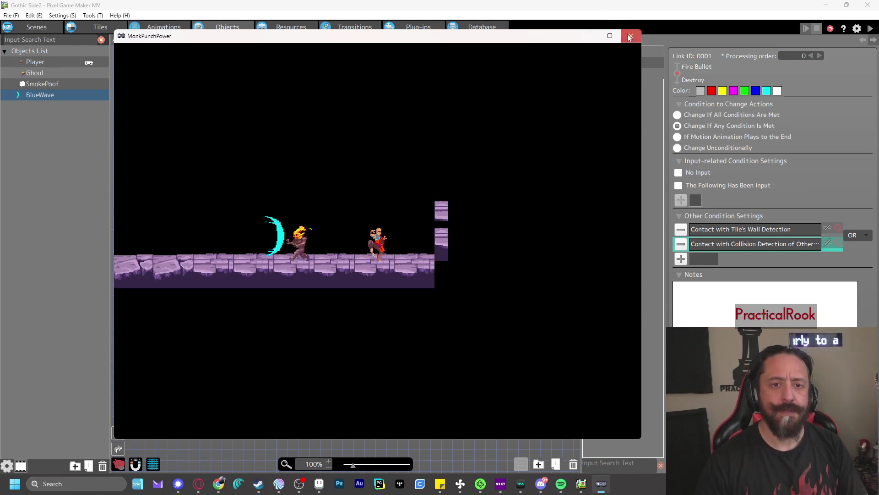
pyautogui.click(630, 37)
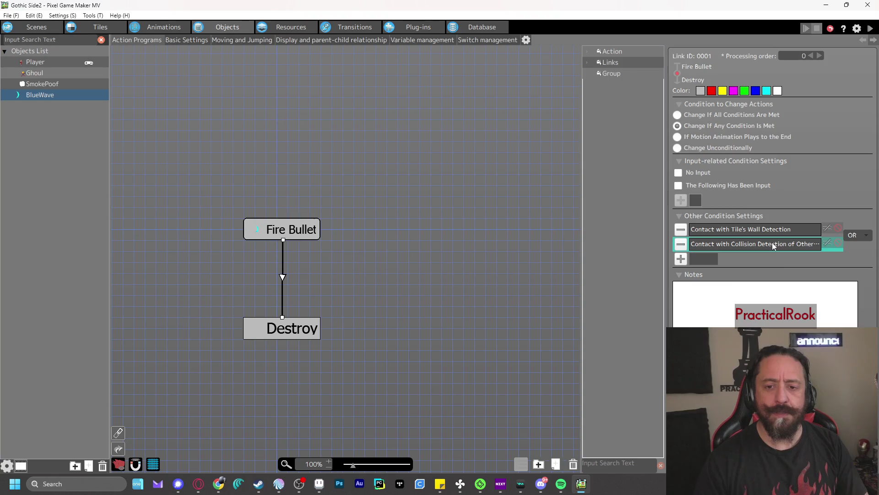
pyautogui.click(160, 28)
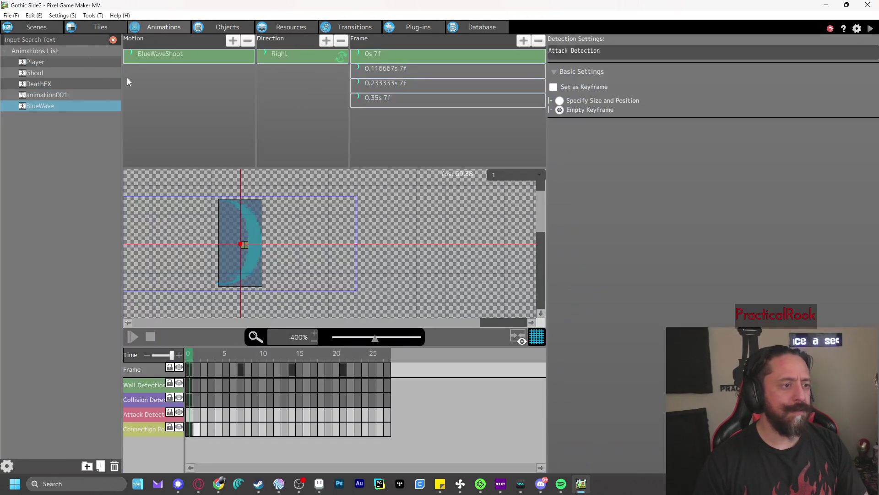
pyautogui.click(50, 72)
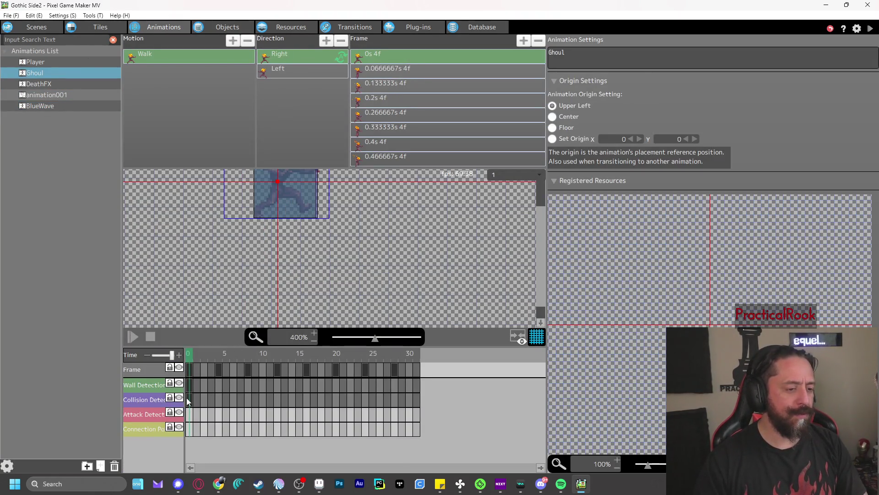
pyautogui.click(189, 399)
pyautogui.scroll(2, 265, 284)
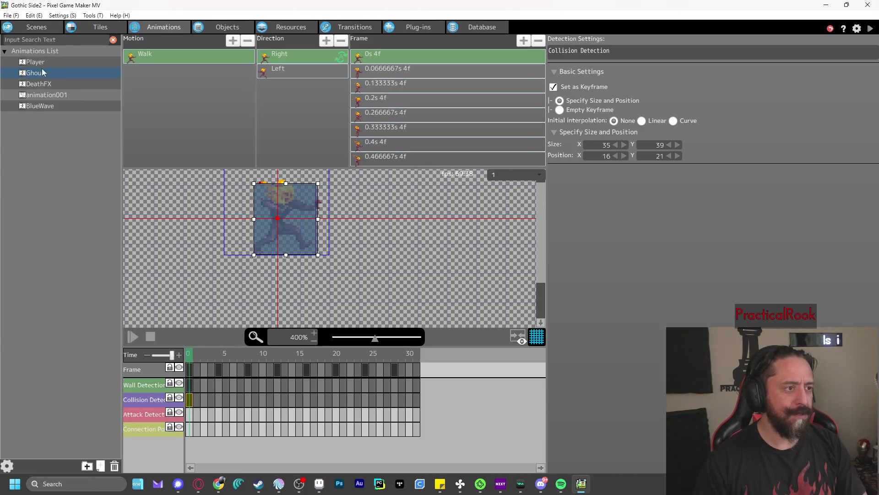
pyautogui.click(33, 106)
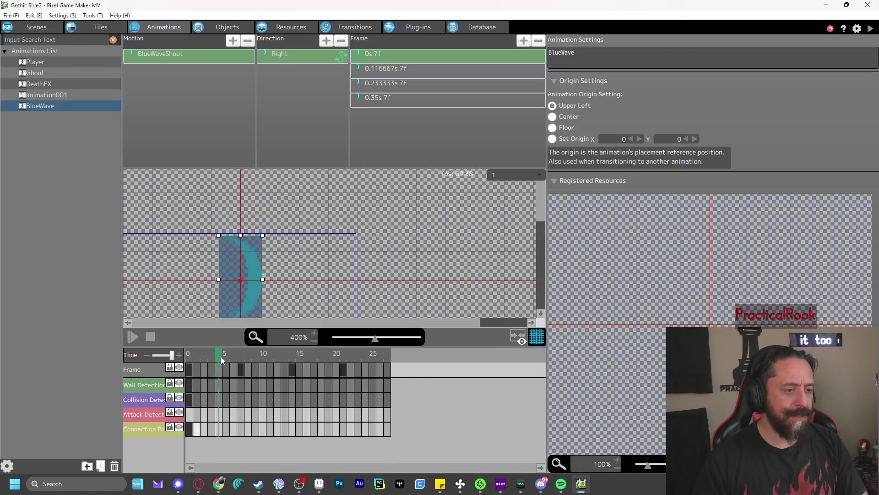
pyautogui.moveTo(221, 356); pyautogui.dragTo(238, 362)
pyautogui.click(189, 401)
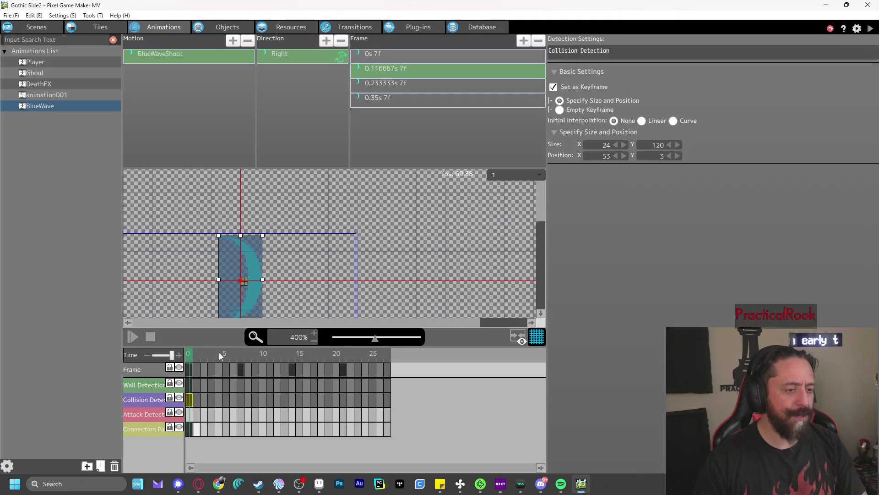
pyautogui.moveTo(194, 356)
pyautogui.mouseDown()
pyautogui.moveTo(237, 356)
pyautogui.moveTo(189, 356)
pyautogui.mouseUp()
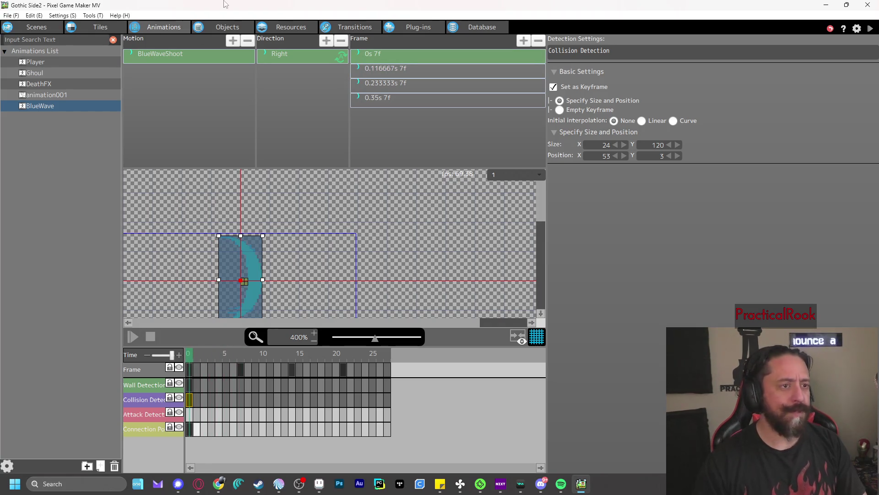
pyautogui.click(225, 27)
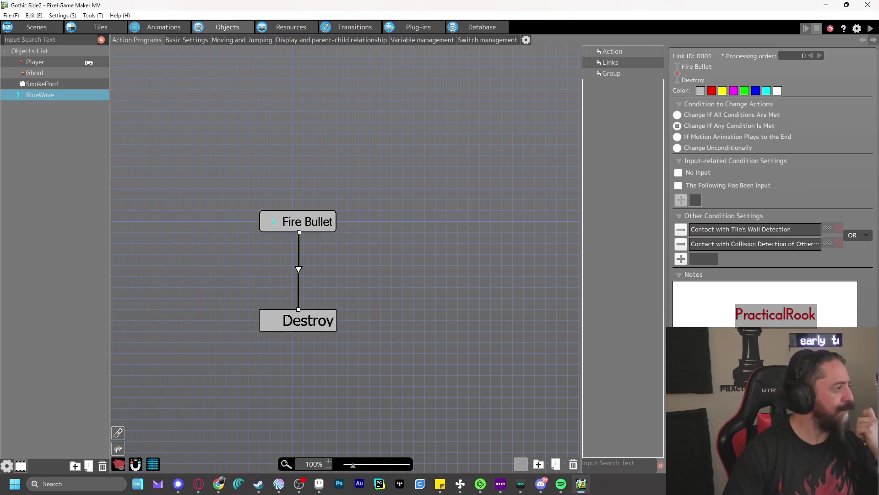
# - Cancel renaming BlueWave and view the program's Help documentation
pyautogui.doubleClick(53, 95)
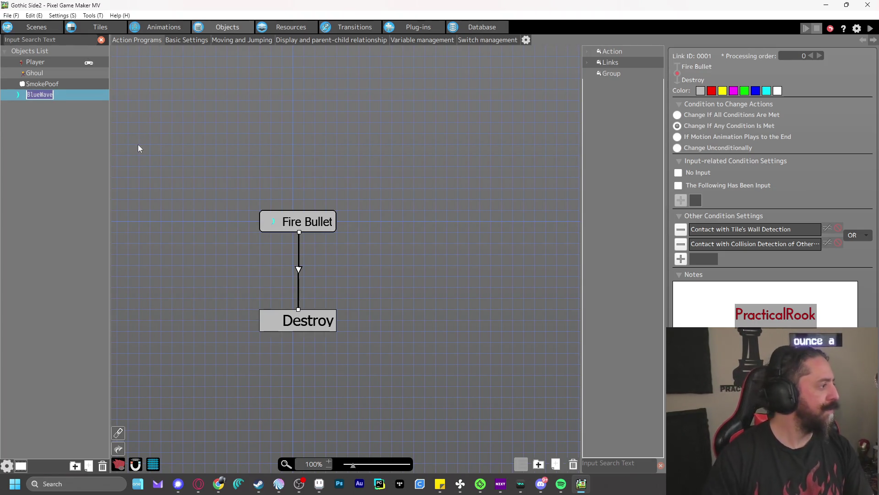
pyautogui.click(36, 108)
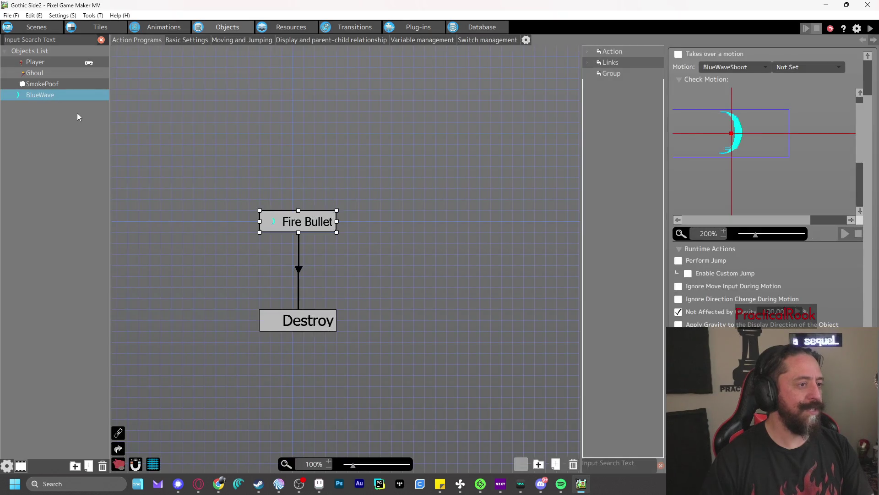
pyautogui.click(118, 16)
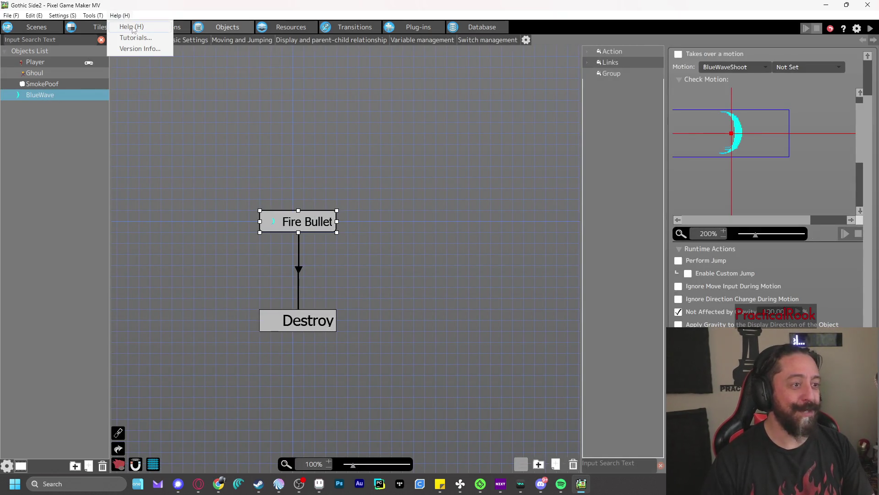
pyautogui.click(132, 27)
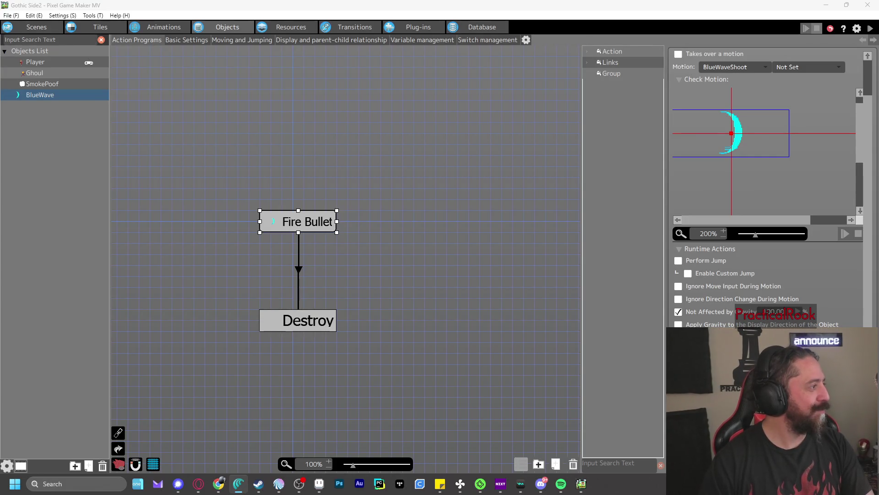
pyautogui.click(179, 8)
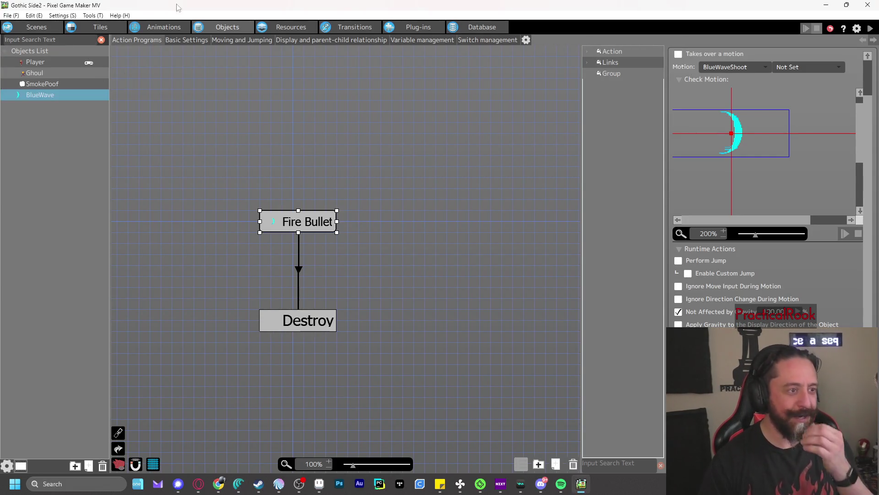
# - Browse the Tools, Settings, Edit and File menus without changing anything
pyautogui.click(127, 18)
pyautogui.moveTo(99, 16)
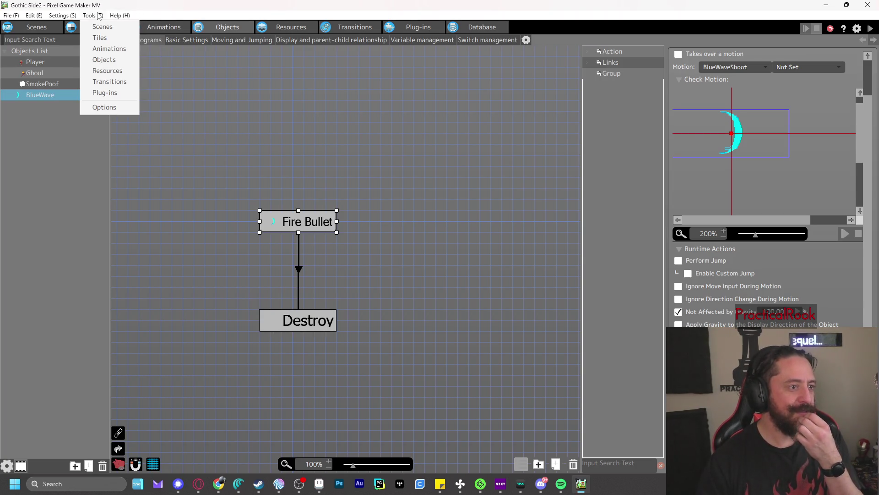
pyautogui.click(99, 56)
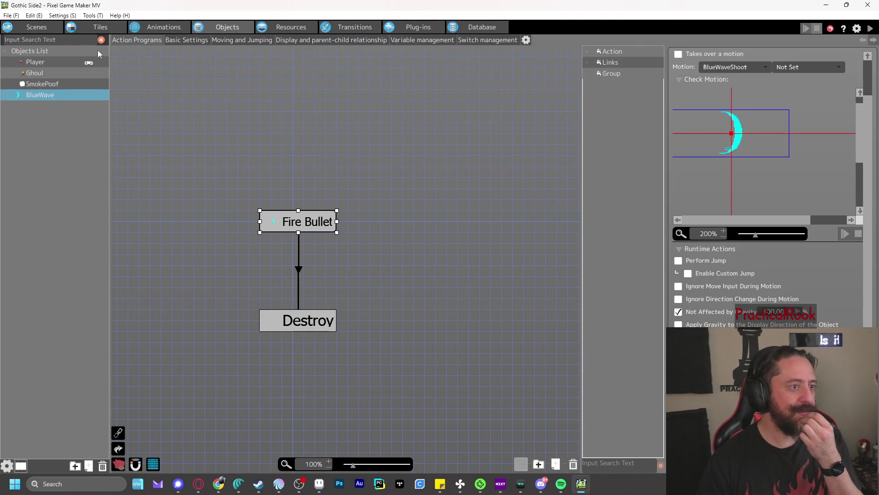
pyautogui.click(65, 17)
pyautogui.click(65, 17)
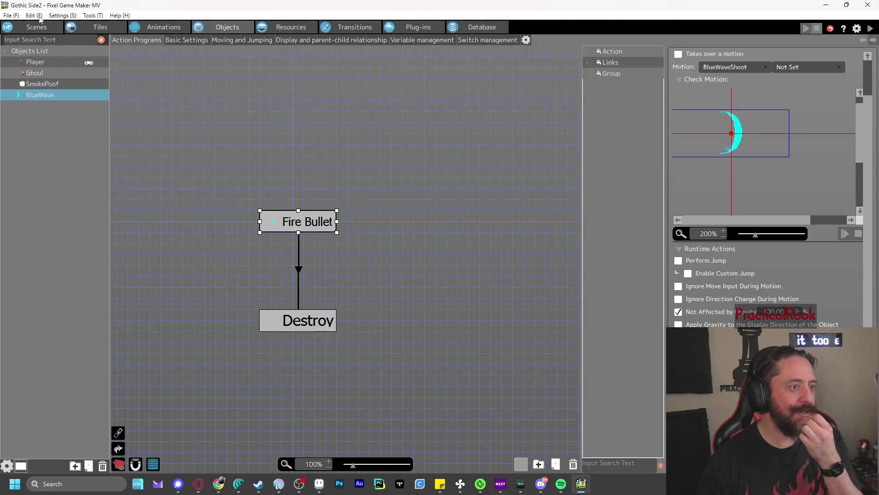
pyautogui.click(33, 16)
pyautogui.moveTo(20, 17)
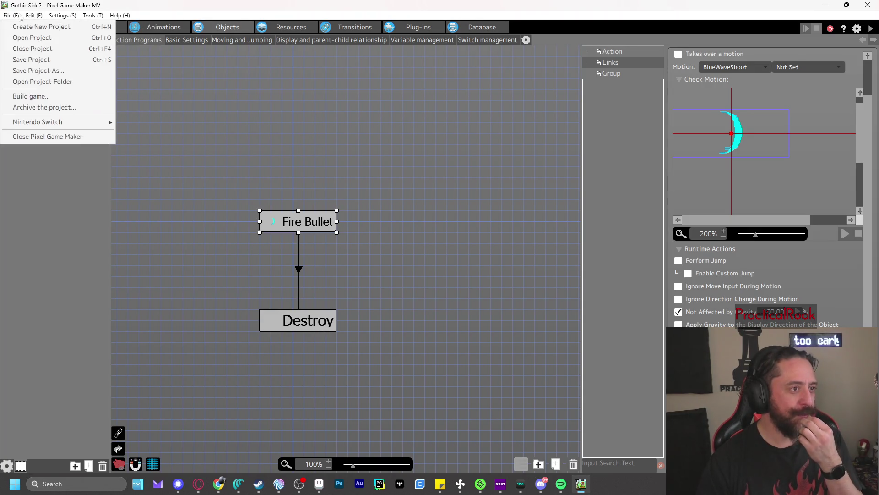
# - Open Tools > Options and close it without changes
pyautogui.click(87, 17)
pyautogui.click(114, 107)
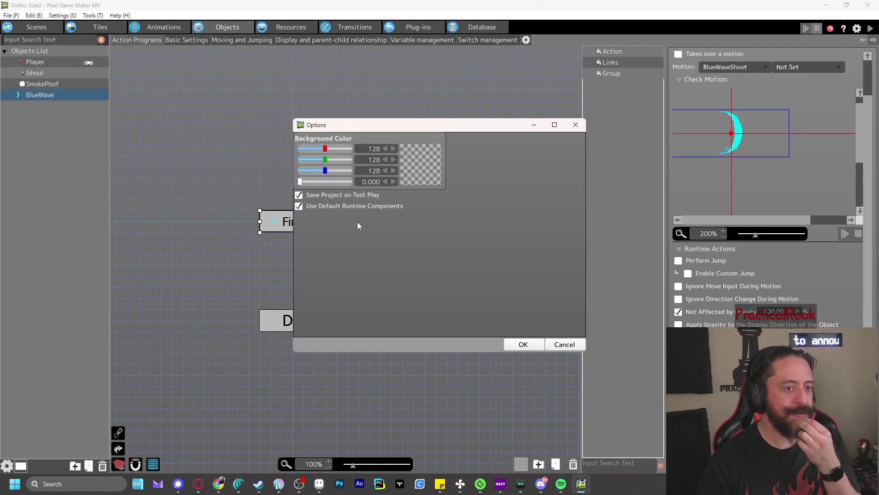
pyautogui.click(565, 344)
pyautogui.click(90, 18)
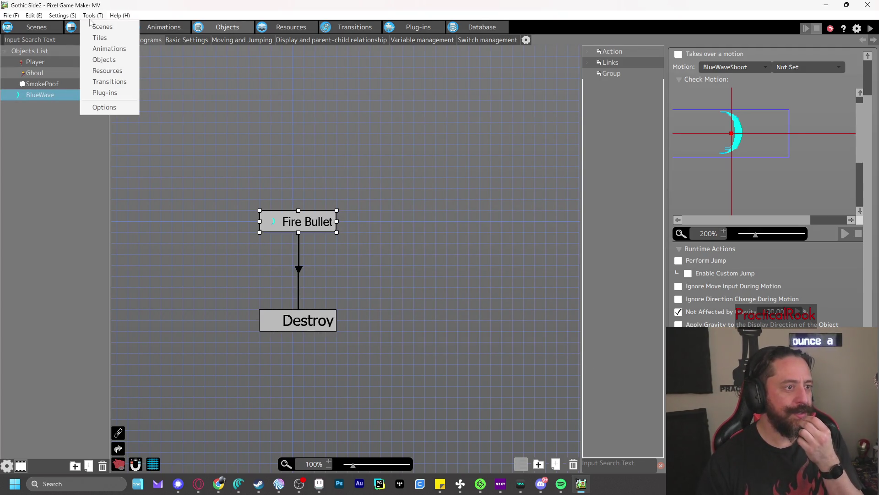
pyautogui.click(90, 16)
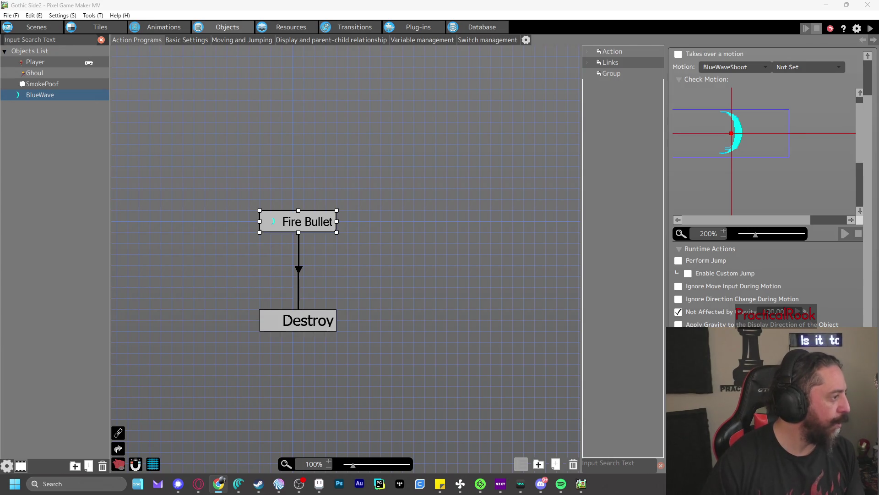
# - Start a test play, show tile wall outlines via Debugging, and punch waves rightward
pyautogui.click(871, 28)
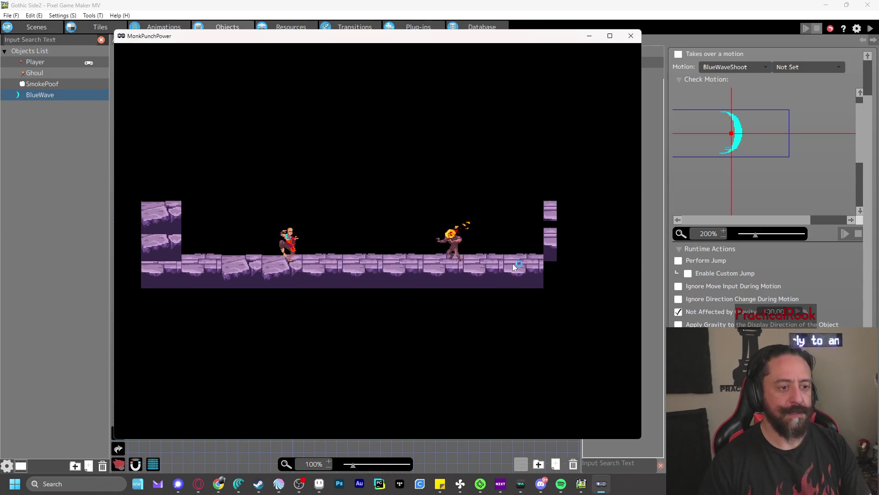
pyautogui.click(160, 49)
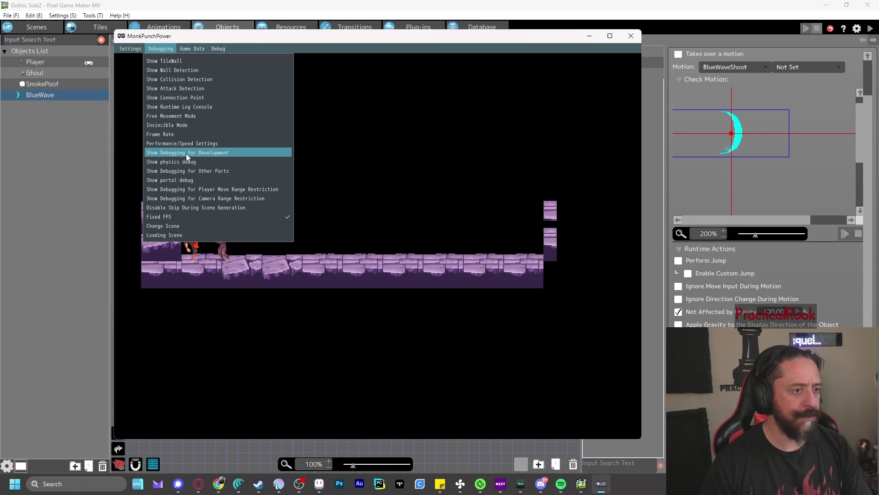
pyautogui.click(164, 62)
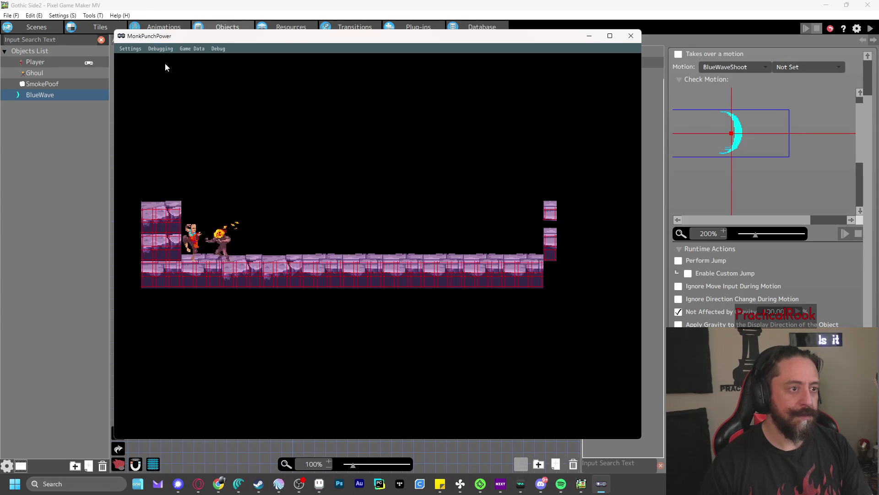
pyautogui.press('Right')
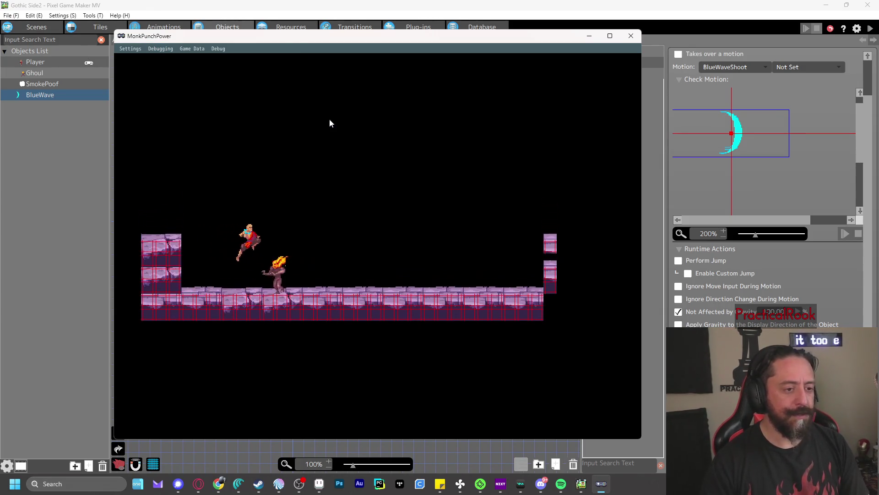
pyautogui.press('z')
pyautogui.press('Right')
pyautogui.press('Right')
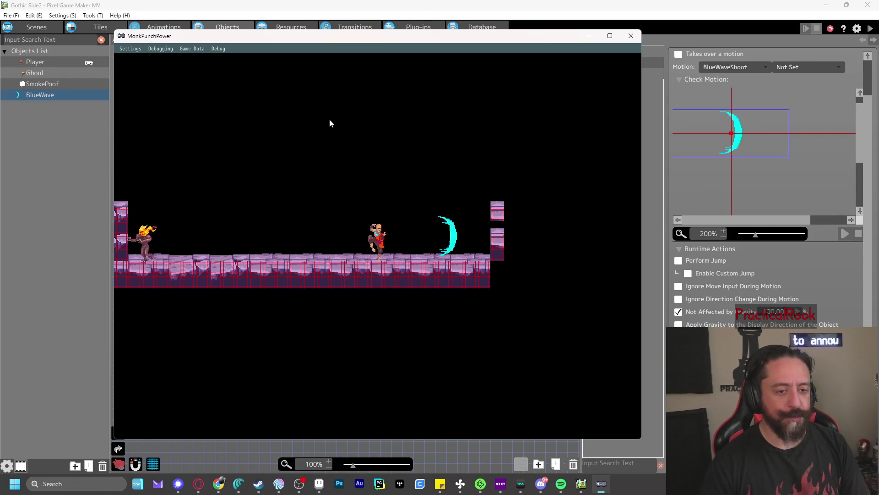
pyautogui.press('Left')
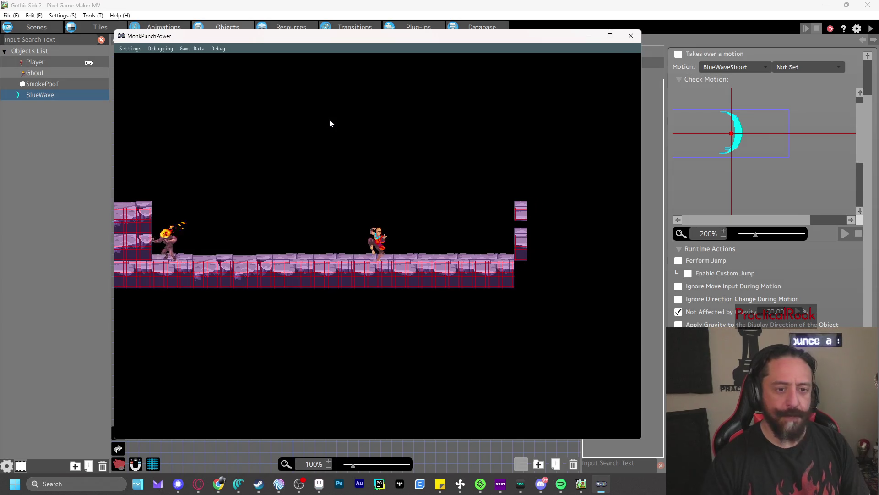
# - Toggle the frame-rate display on and then off in the Debugging menu
pyautogui.click(171, 50)
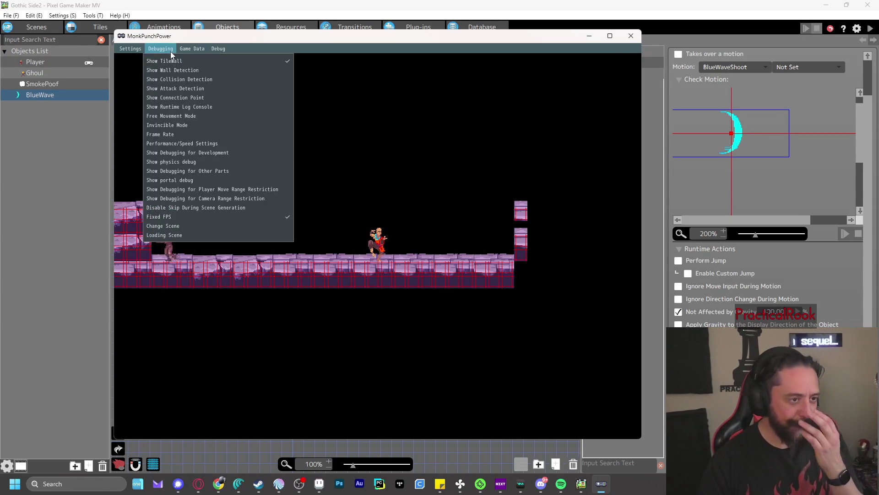
pyautogui.click(177, 134)
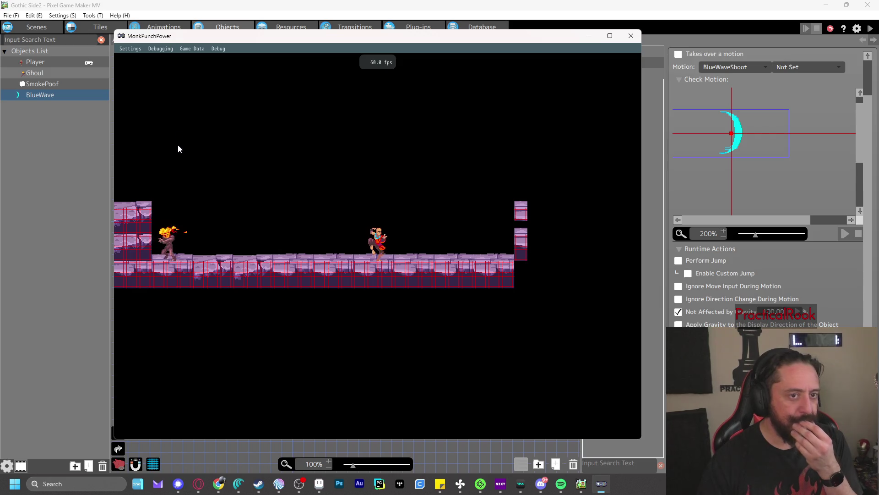
pyautogui.click(161, 48)
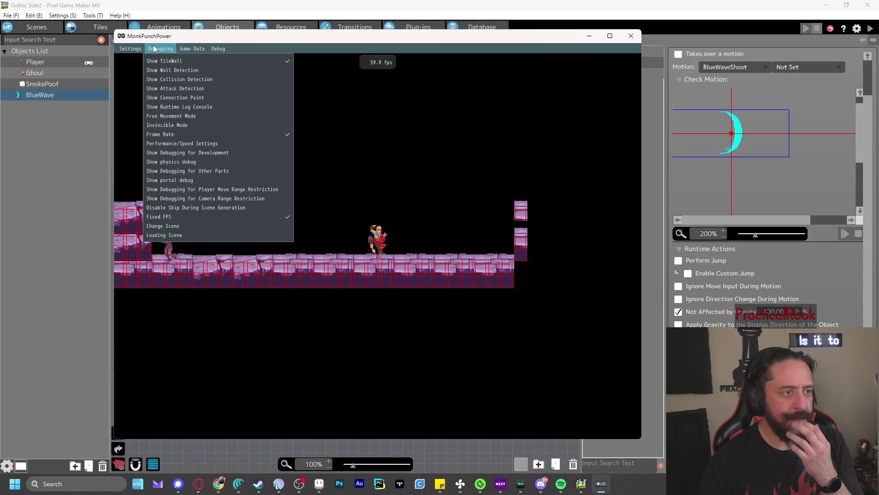
pyautogui.click(178, 133)
# - Enable Show Collision Detection, fire BlueWaves while jumping over the Ghoul, then close the game
pyautogui.click(157, 49)
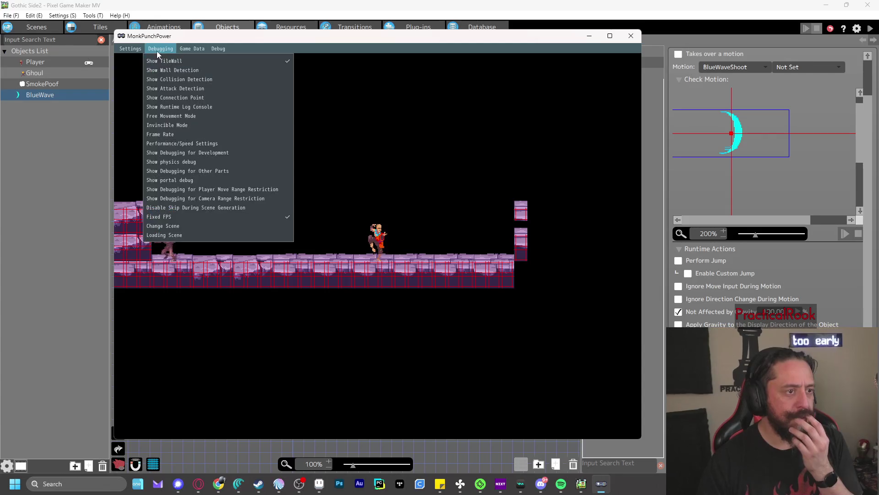
pyautogui.click(189, 76)
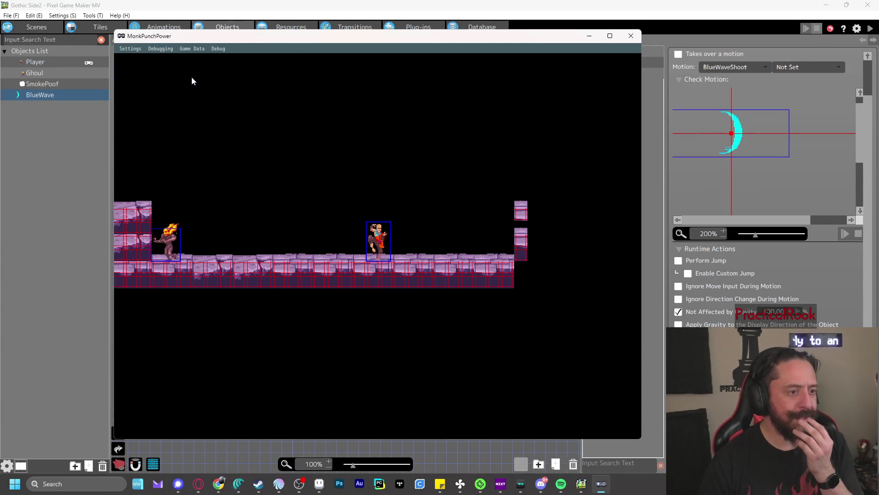
pyautogui.press('z')
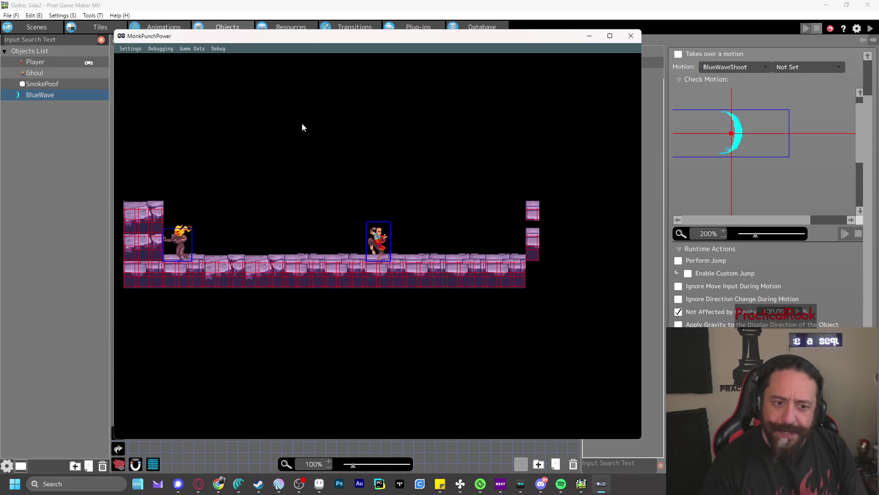
pyautogui.press('Left')
pyautogui.press('Left')
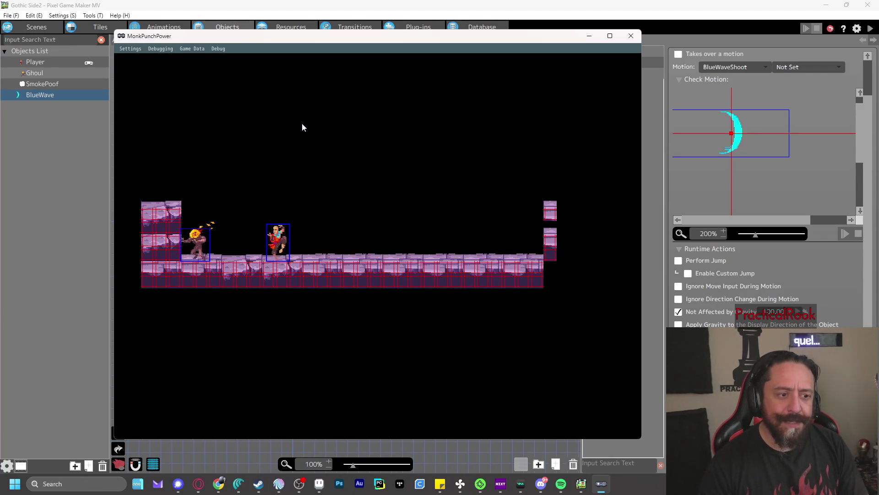
pyautogui.press('x')
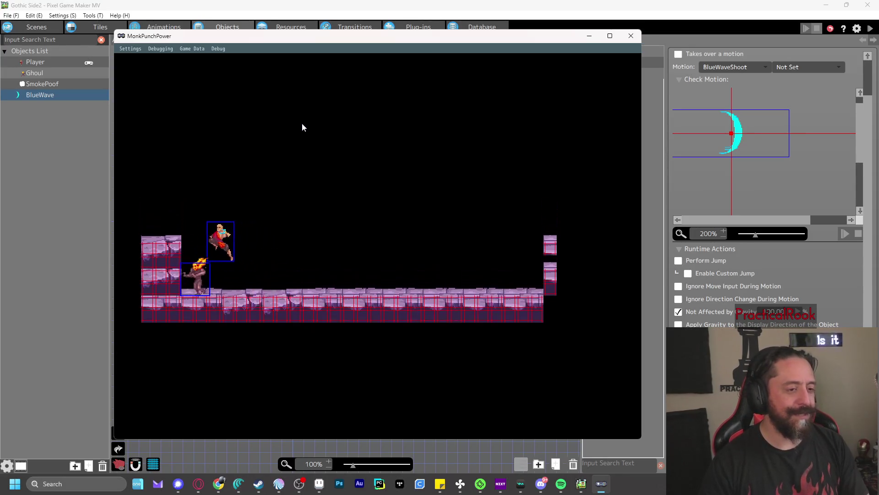
pyautogui.press('z')
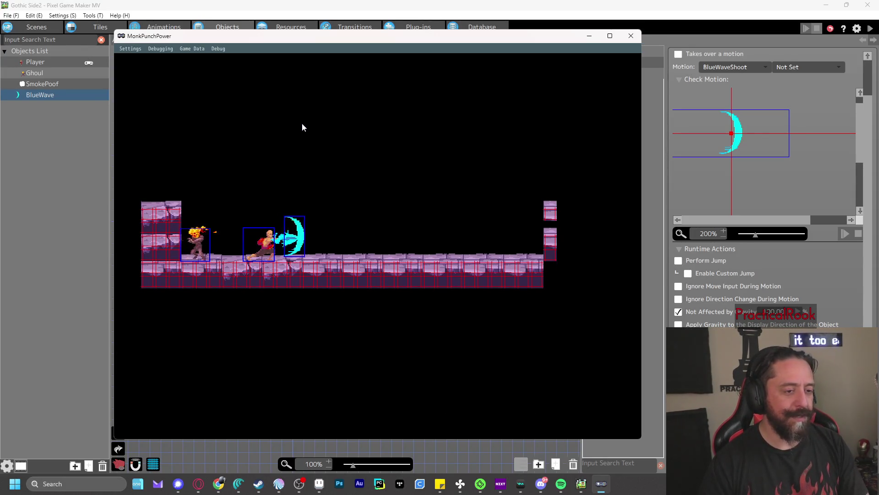
pyautogui.click(631, 36)
# - Run a test play, enable the Runtime Log Console, punch to log Fire Bullet entries, then close
pyautogui.click(871, 29)
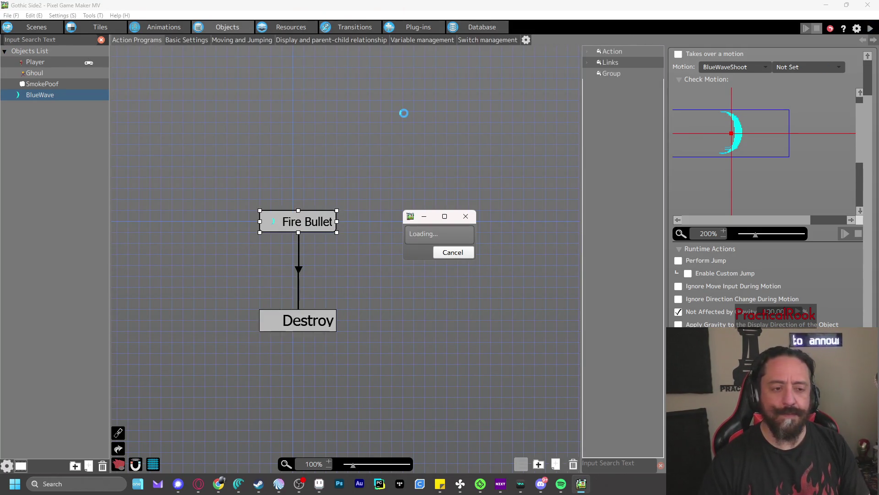
pyautogui.press('z')
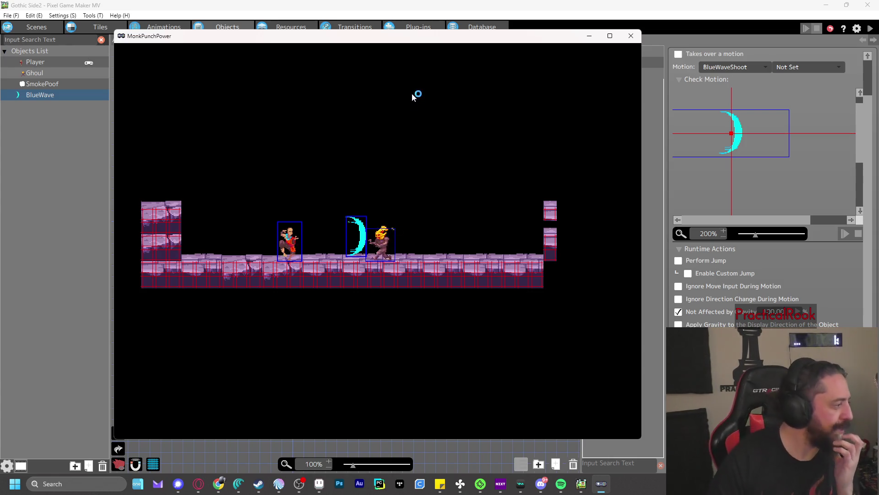
pyautogui.click(164, 48)
pyautogui.moveTo(224, 45)
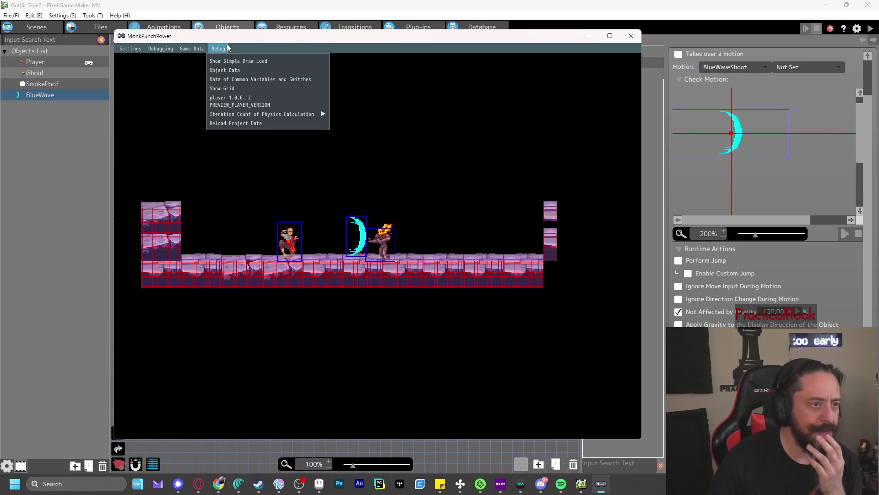
pyautogui.moveTo(160, 48)
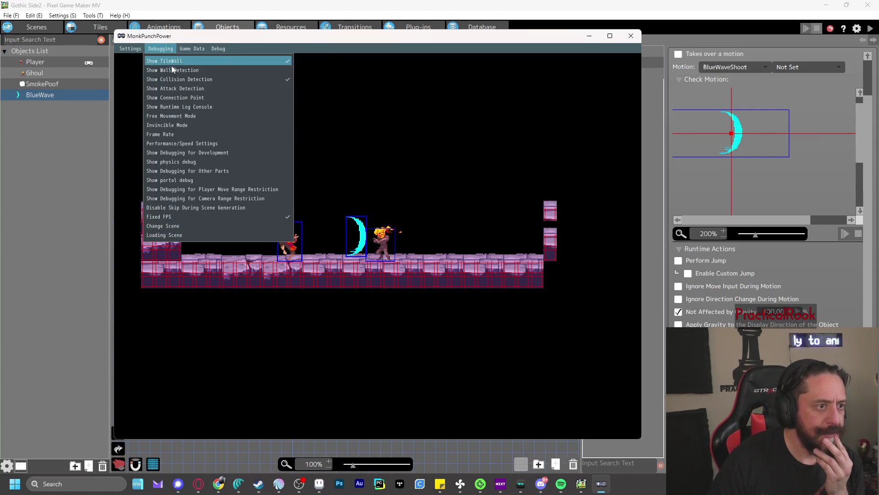
pyautogui.click(178, 107)
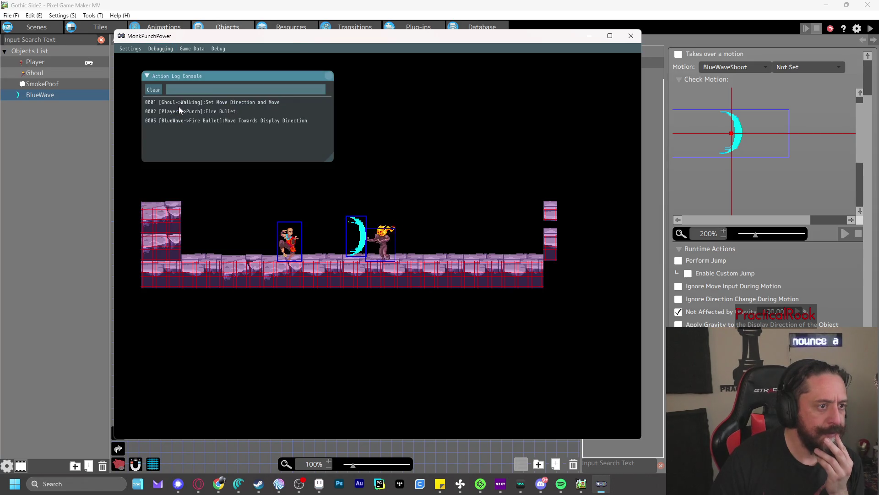
pyautogui.click(366, 101)
pyautogui.press('z')
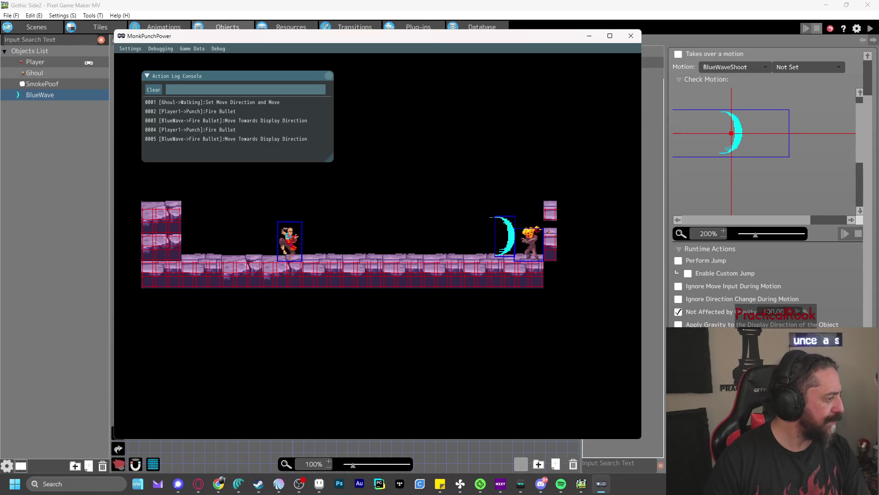
pyautogui.click(160, 49)
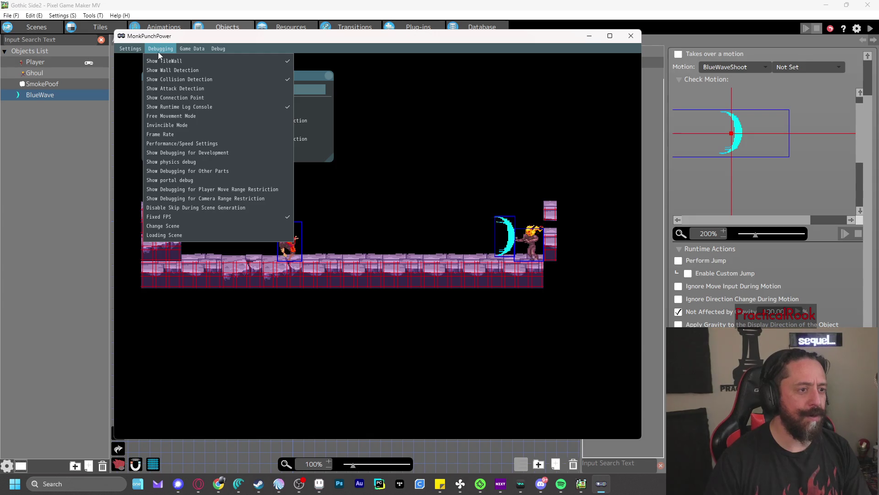
pyautogui.click(176, 98)
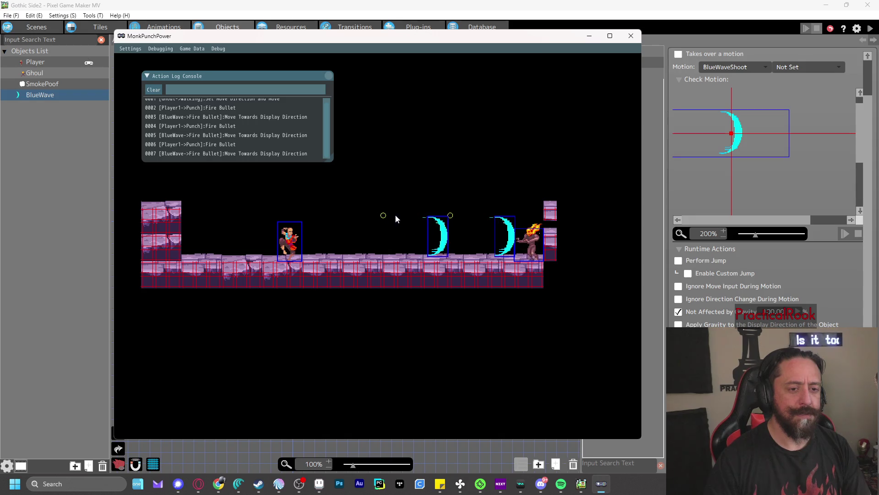
pyautogui.click(638, 40)
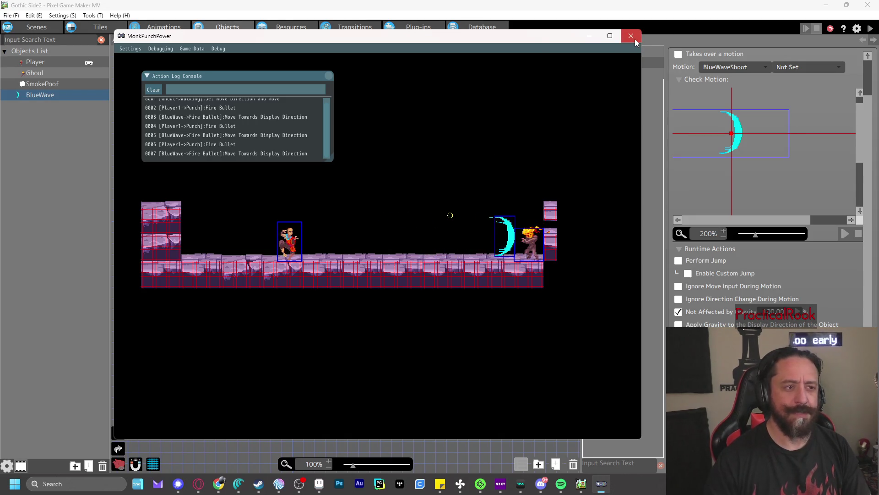
# - Review BlueWave's attack area and frame 1 connection point in Animations, then open the Player animation
pyautogui.click(156, 29)
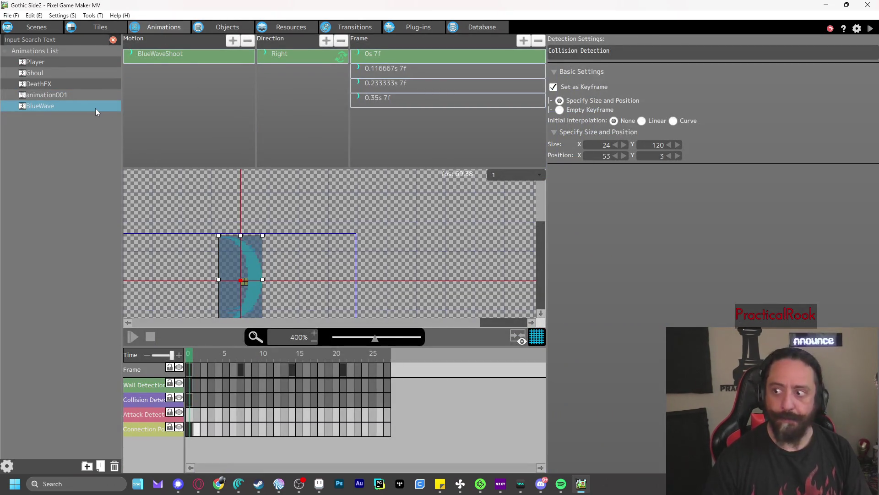
pyautogui.click(38, 62)
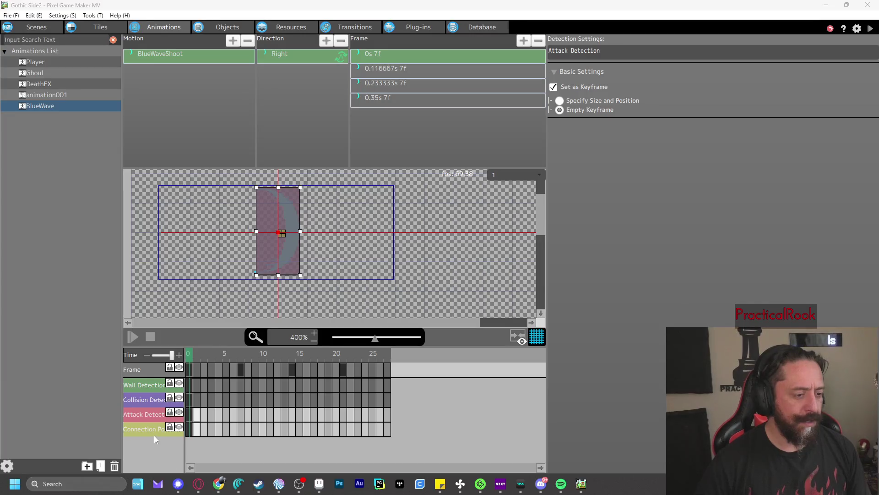
pyautogui.click(196, 354)
pyautogui.click(196, 429)
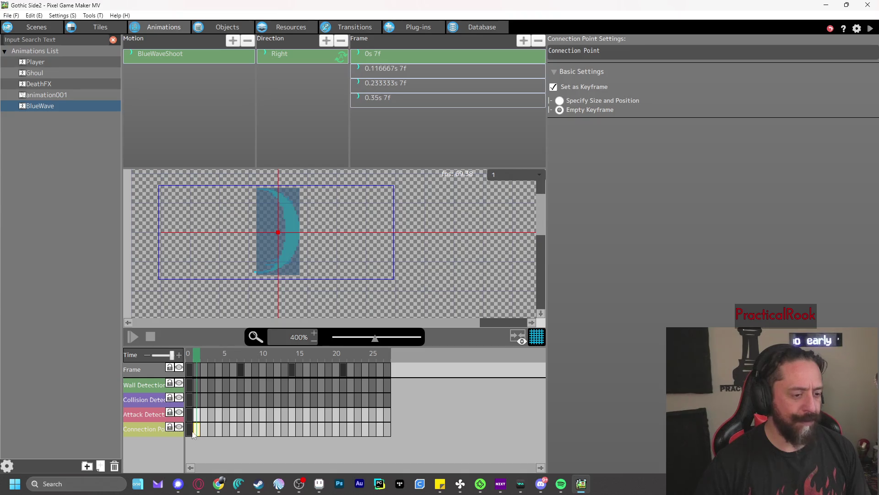
pyautogui.click(188, 355)
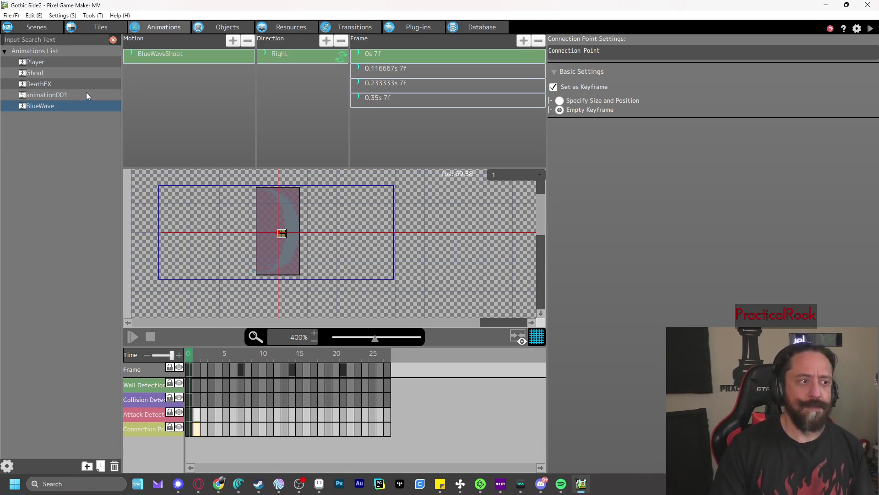
pyautogui.click(39, 62)
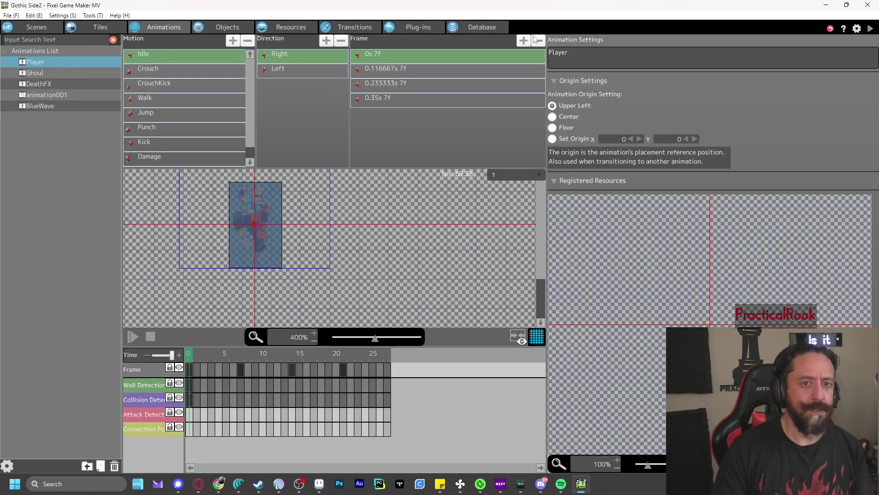
# - Check the Player object's switch and bullet settings
pyautogui.click(219, 27)
pyautogui.click(496, 40)
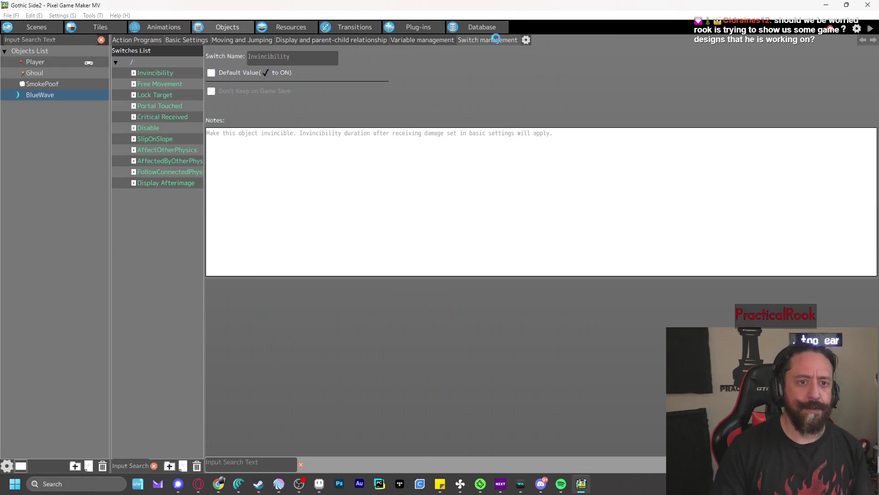
pyautogui.click(56, 63)
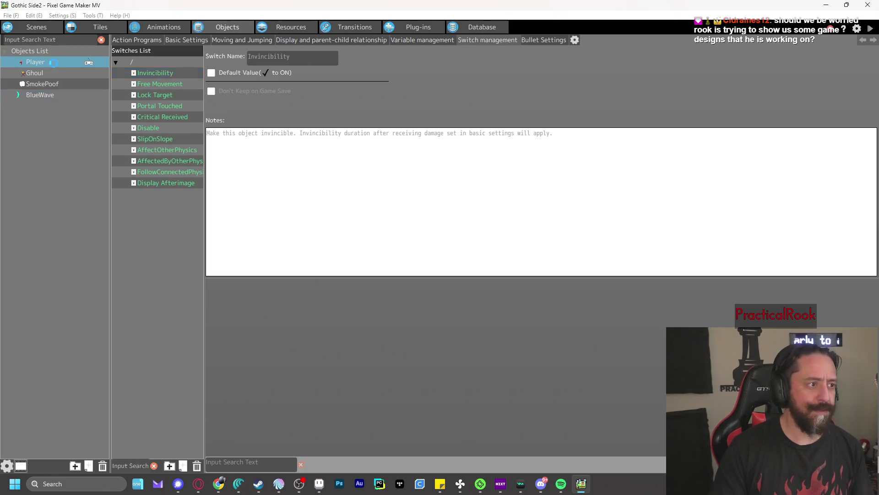
pyautogui.click(531, 40)
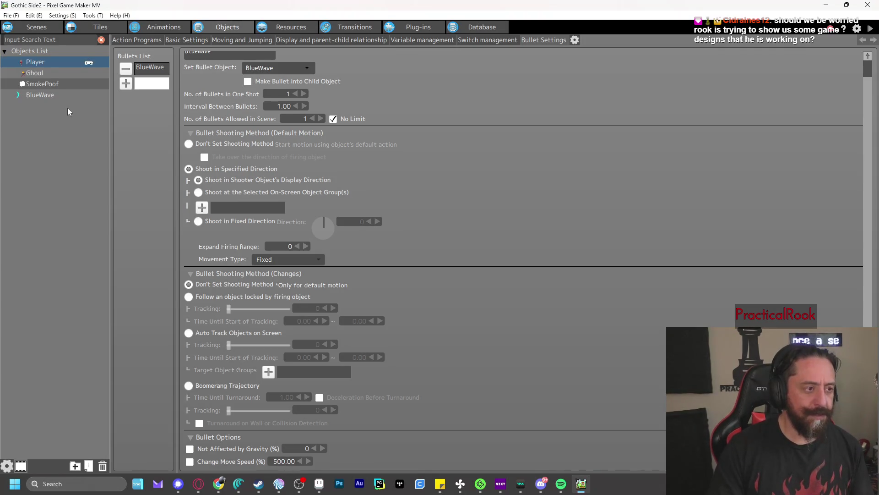
# - Set BlueWave's Fire Bullet horizontal move speed to 500%, then save and run test play with F5
pyautogui.click(44, 95)
pyautogui.click(137, 40)
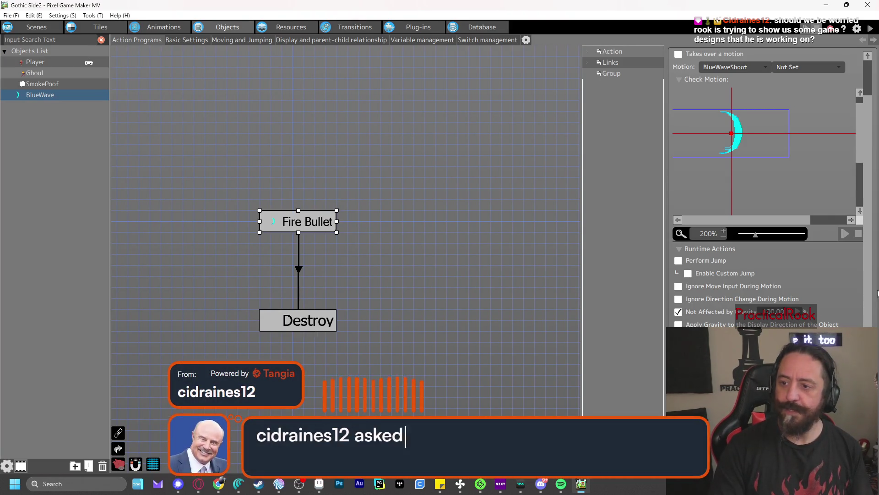
pyautogui.scroll(-2, 829, 291)
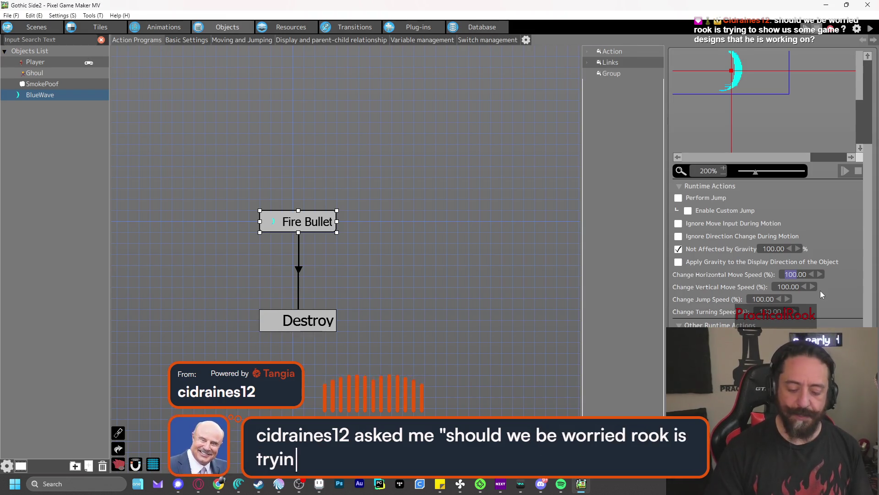
pyautogui.write('500')
pyautogui.press('Return')
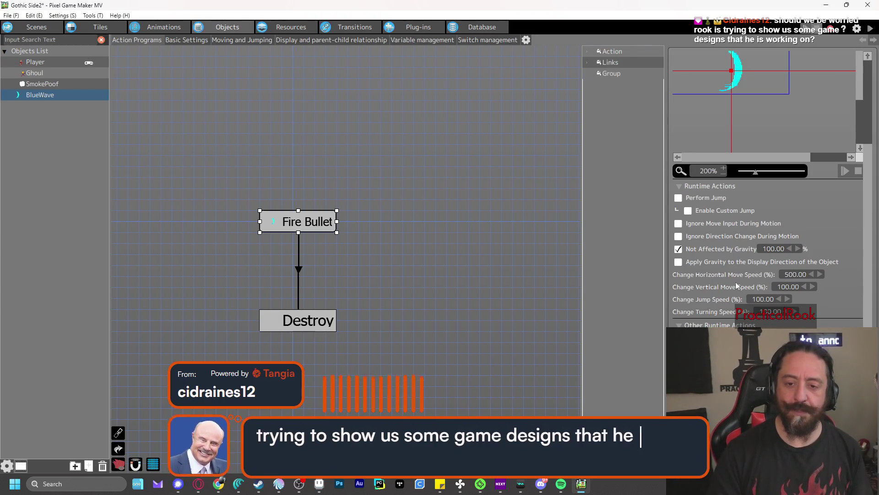
pyautogui.press('F5')
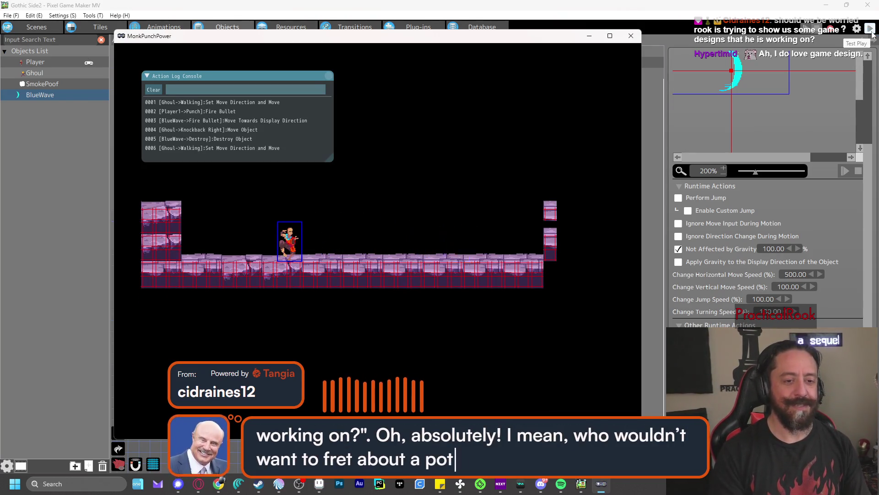
# - Punch BlueWaves at the Ghoul until it is destroyed, then close the test window
pyautogui.press('z')
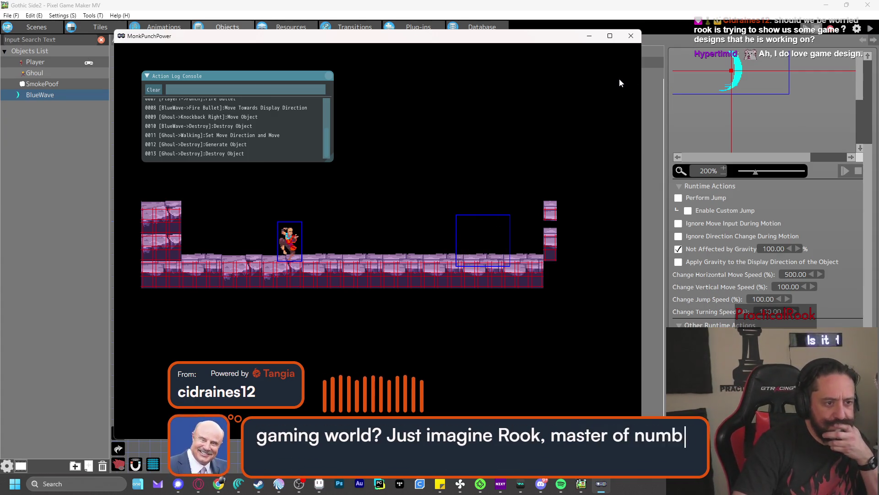
pyautogui.press('Right')
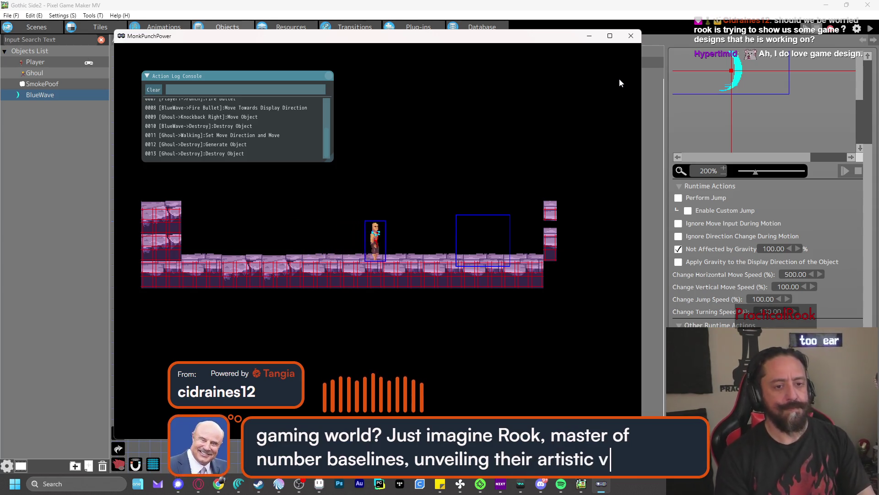
pyautogui.press('Right')
pyautogui.press('z')
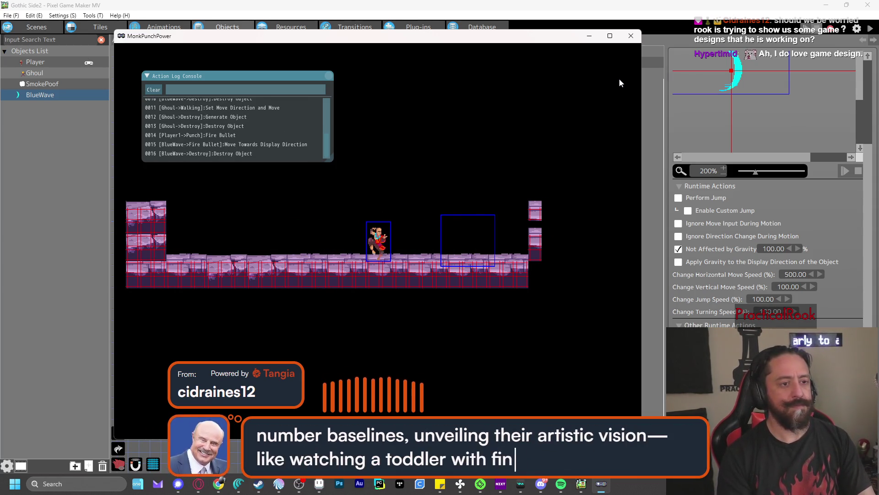
pyautogui.press('z')
pyautogui.press('z')
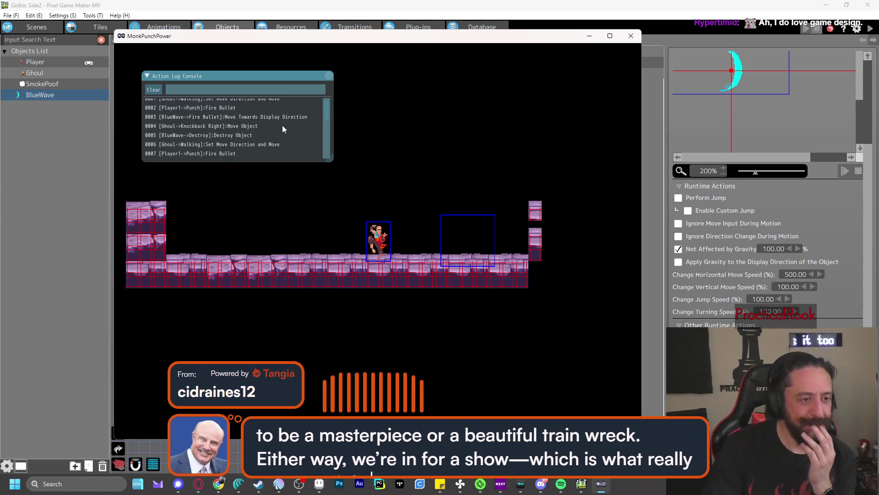
pyautogui.click(631, 36)
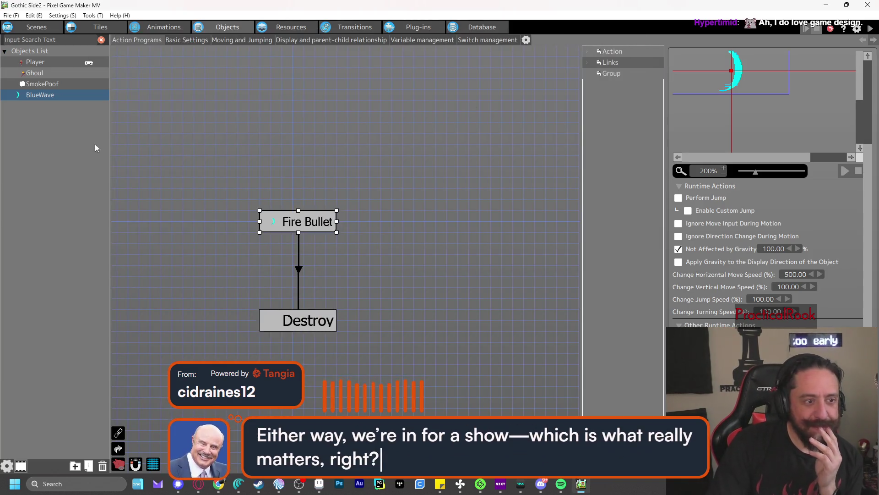
# - Select the Ghoul's Knockback Right action in its program, then start a test play
pyautogui.click(64, 73)
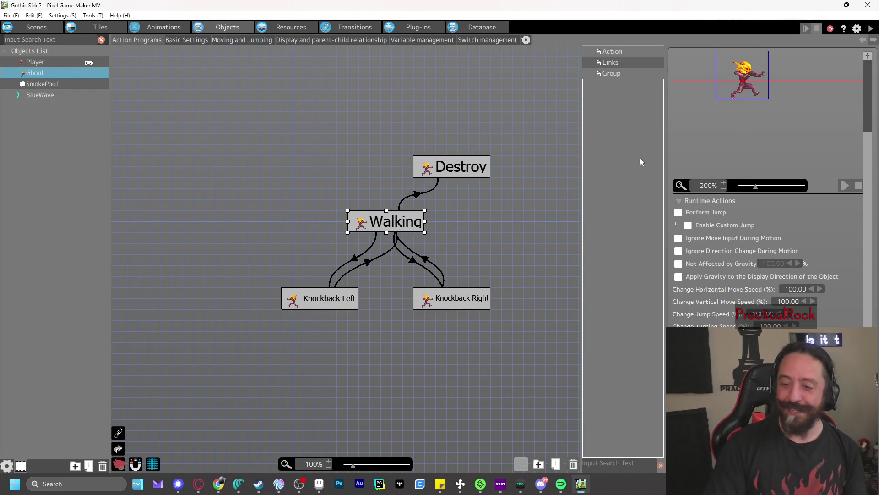
pyautogui.click(449, 303)
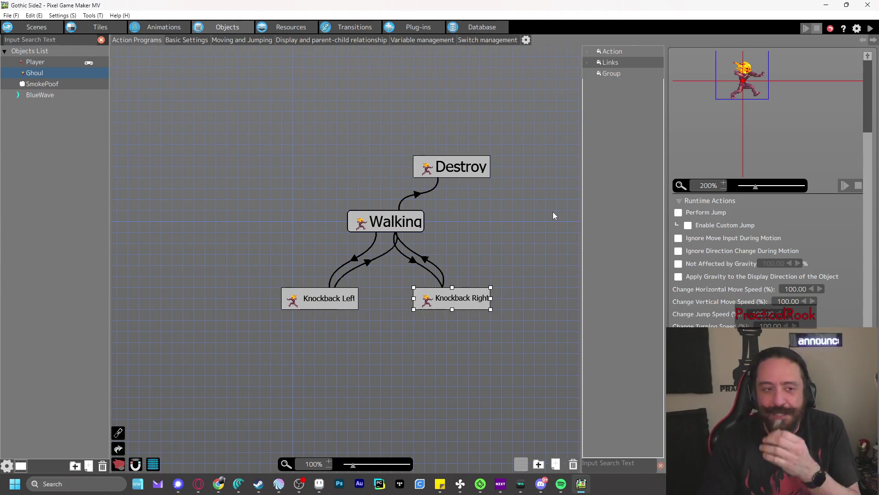
pyautogui.click(870, 29)
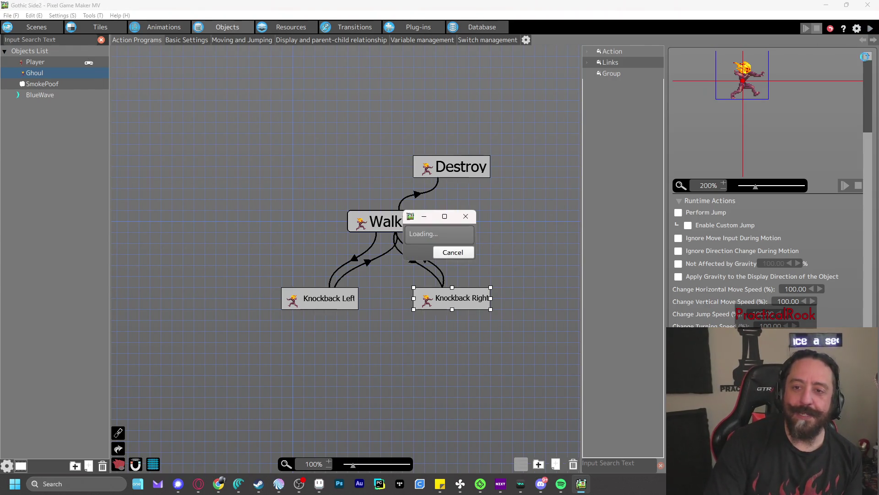
# - Fire BlueWaves at the Ghoul from both sides after jumping over it, then close the test
pyautogui.press('z')
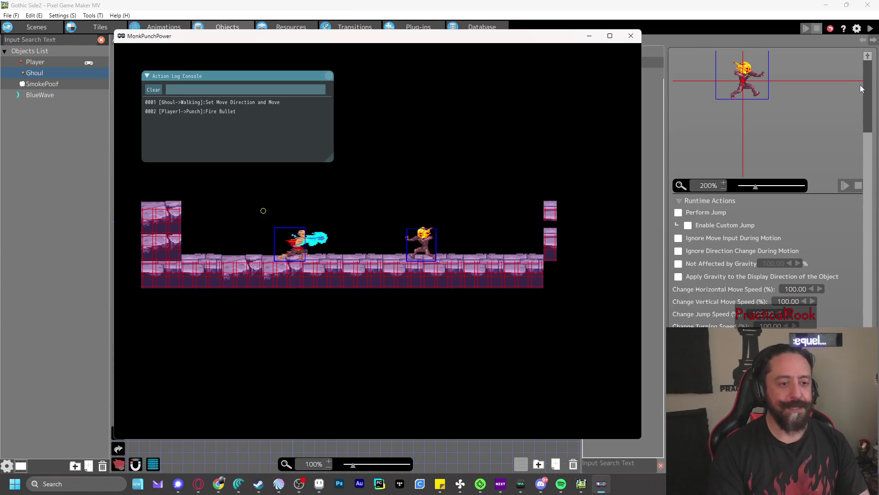
pyautogui.press('Right')
pyautogui.press('x')
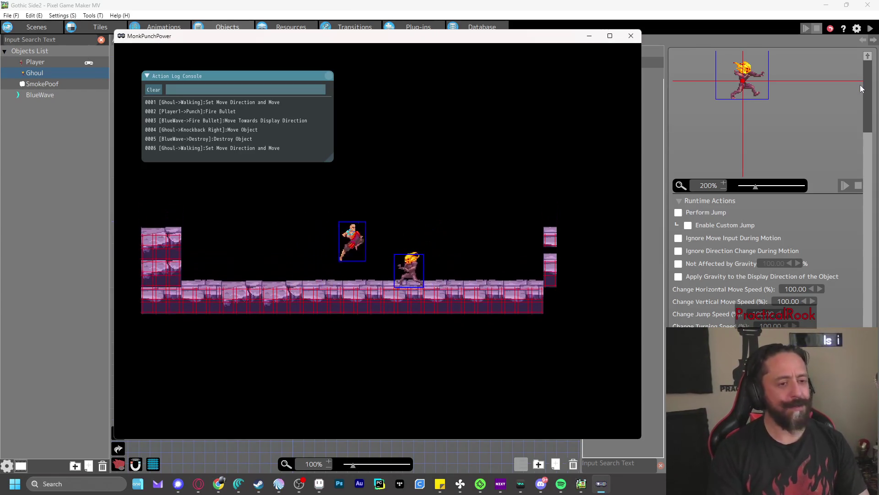
pyautogui.press('Left')
pyautogui.press('z')
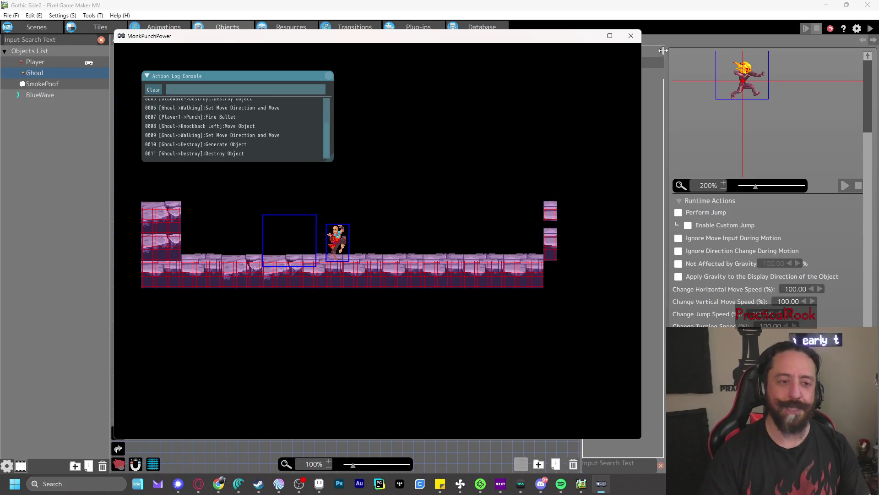
pyautogui.click(639, 35)
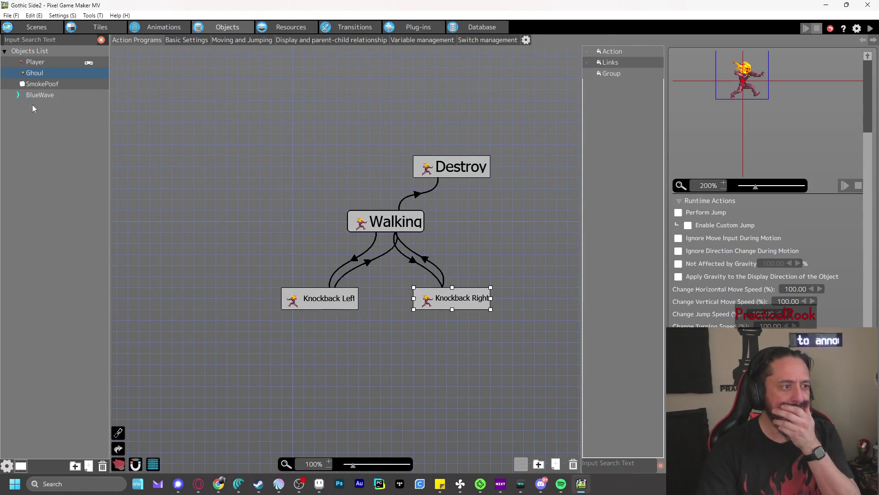
# - Untick BlueWave's Temporary Invincibility After Receiving Damage in Basic Settings and rerun test play
pyautogui.click(45, 95)
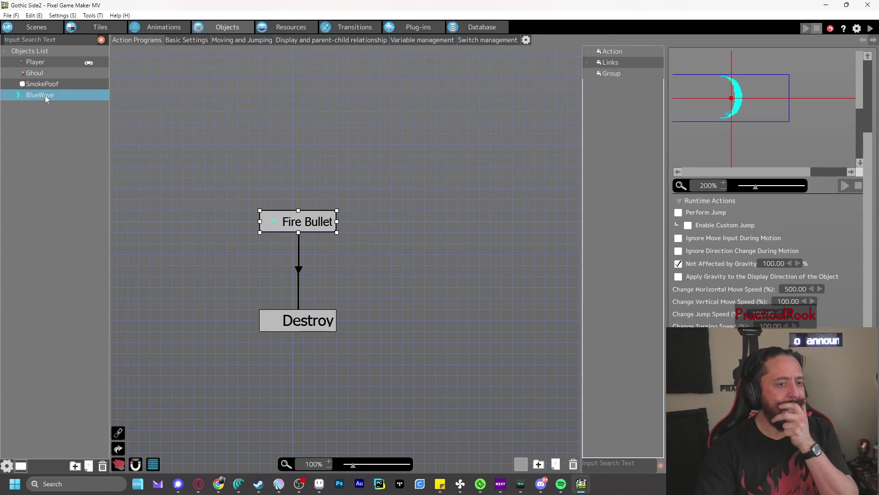
pyautogui.click(299, 270)
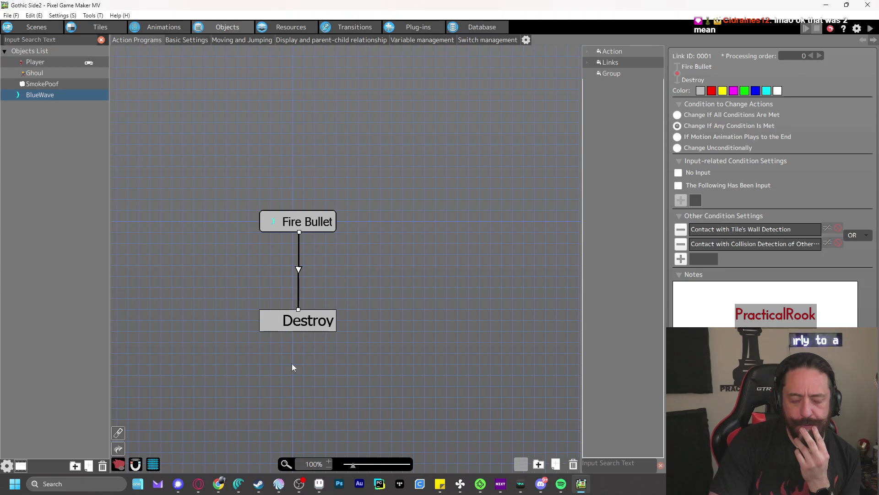
pyautogui.click(320, 327)
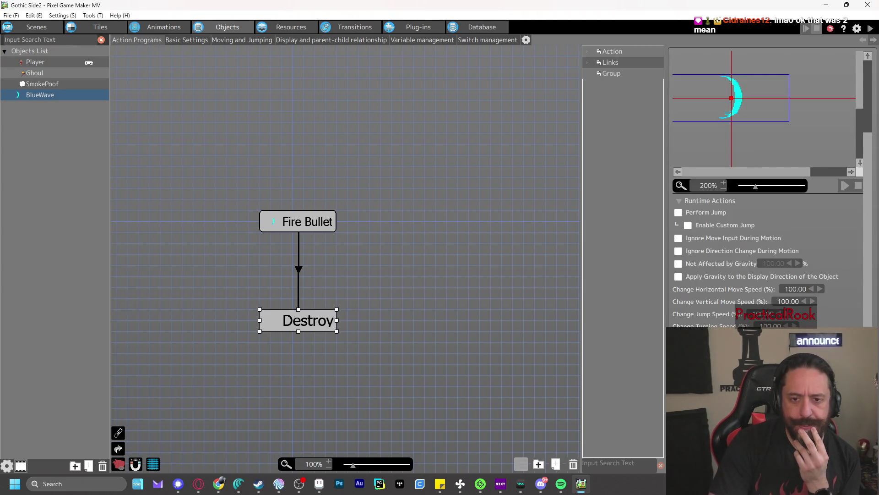
pyautogui.click(202, 40)
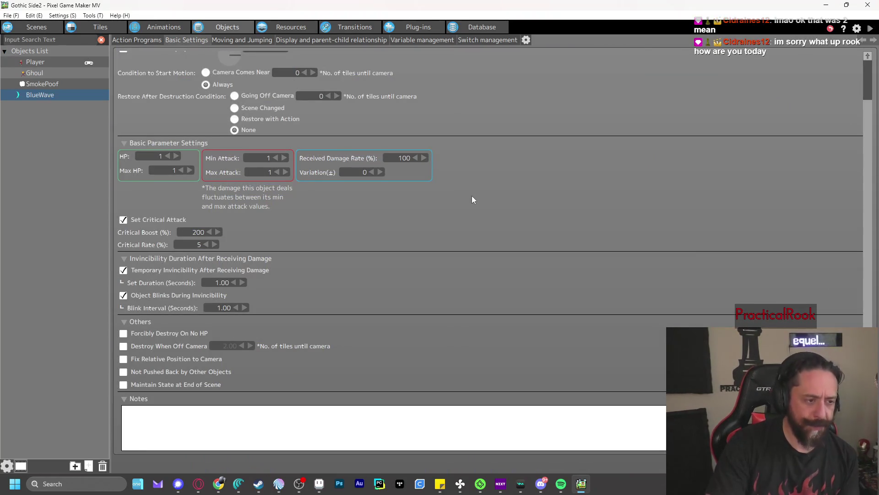
pyautogui.click(126, 272)
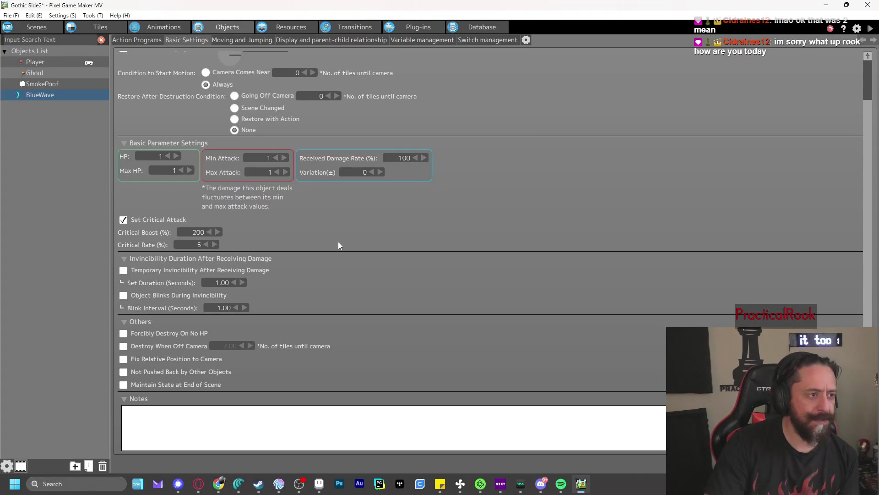
pyautogui.click(871, 28)
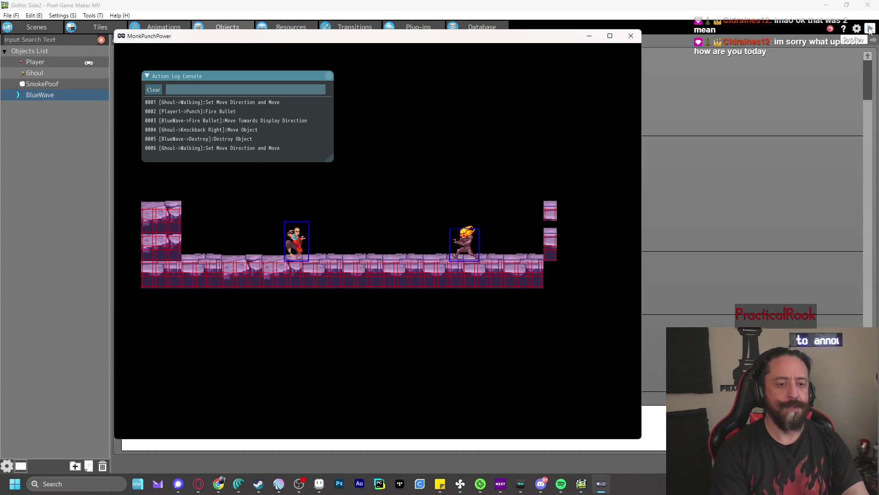
# - Punch to fire a BlueWave at the Ghoul in test play, then close the test window
pyautogui.press('z')
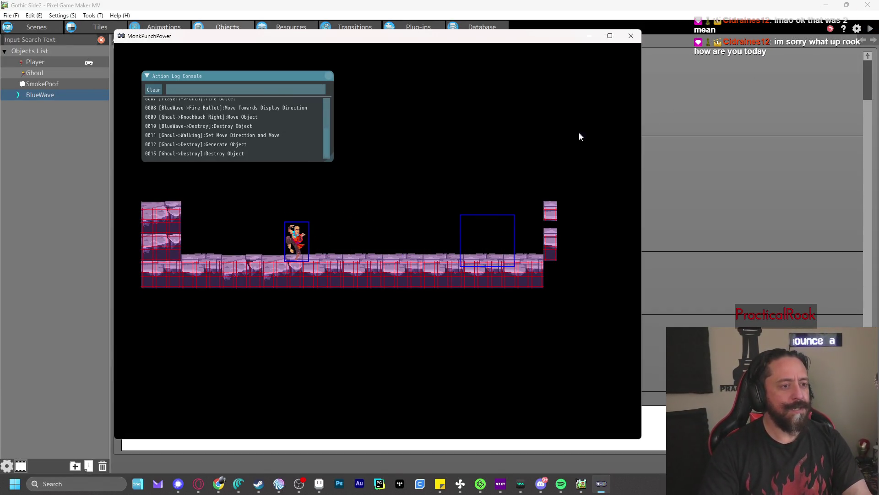
pyautogui.scroll(2, 278, 144)
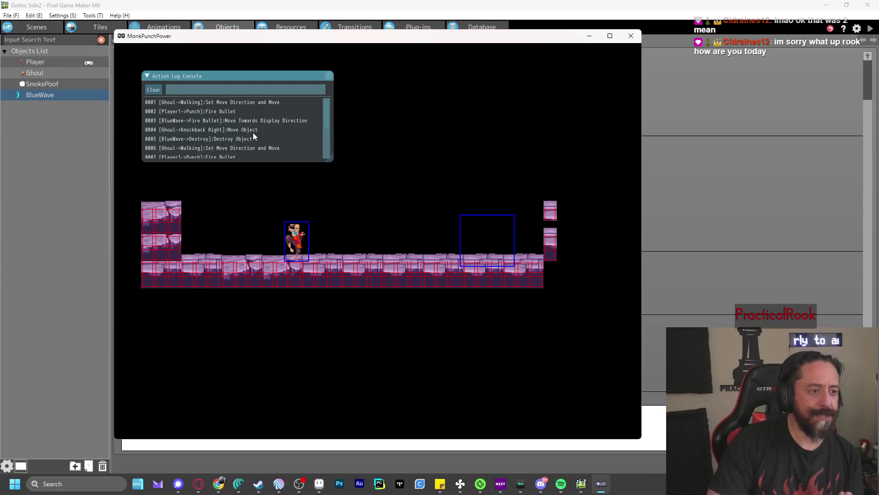
pyautogui.click(634, 38)
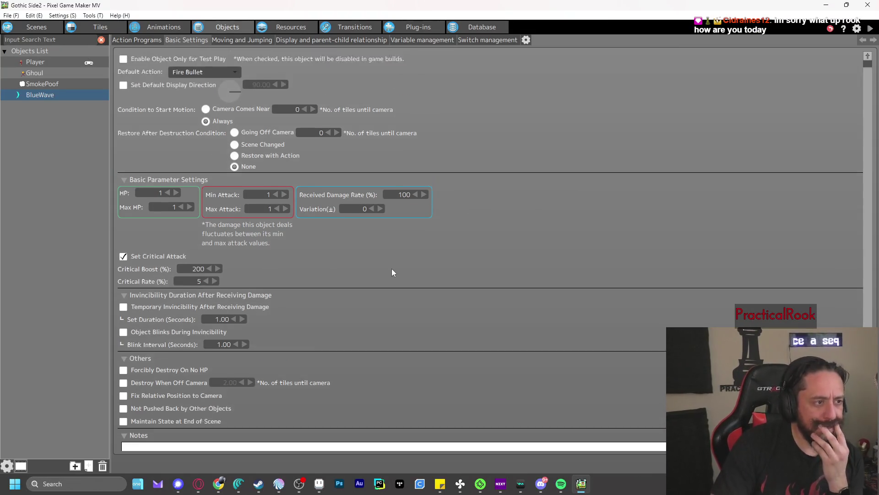
# - Select BlueWave's Fire Bullet-to-Destroy link and inspect its collision contact condition
pyautogui.click(148, 40)
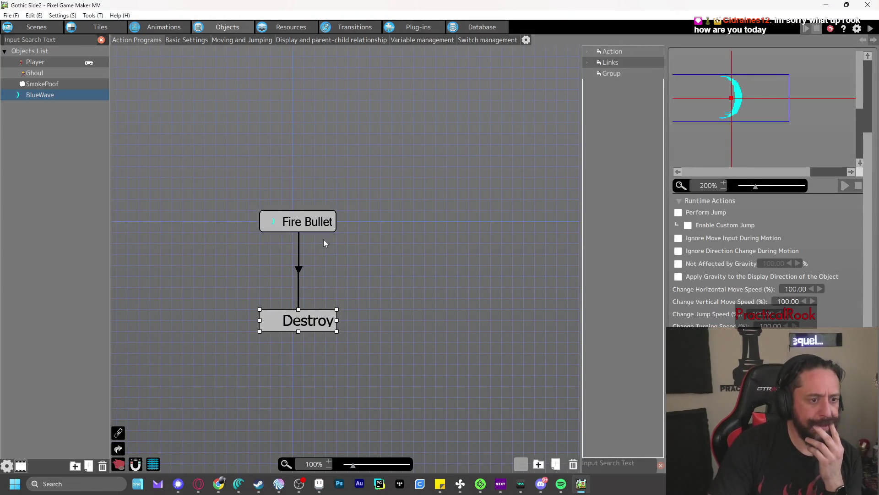
pyautogui.click(300, 268)
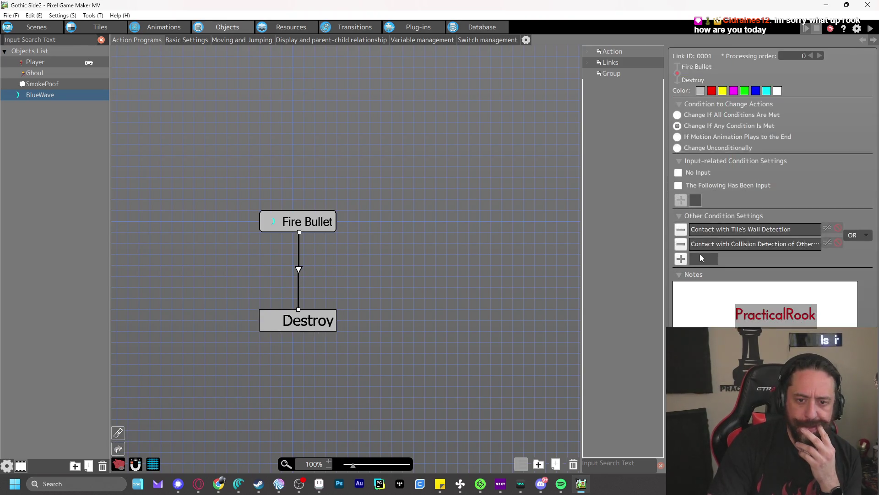
pyautogui.doubleClick(741, 245)
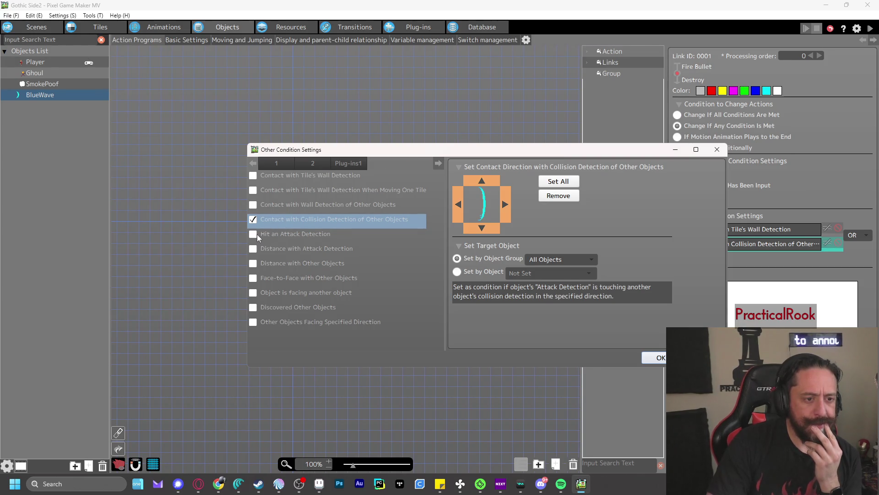
pyautogui.click(655, 357)
pyautogui.doubleClick(774, 244)
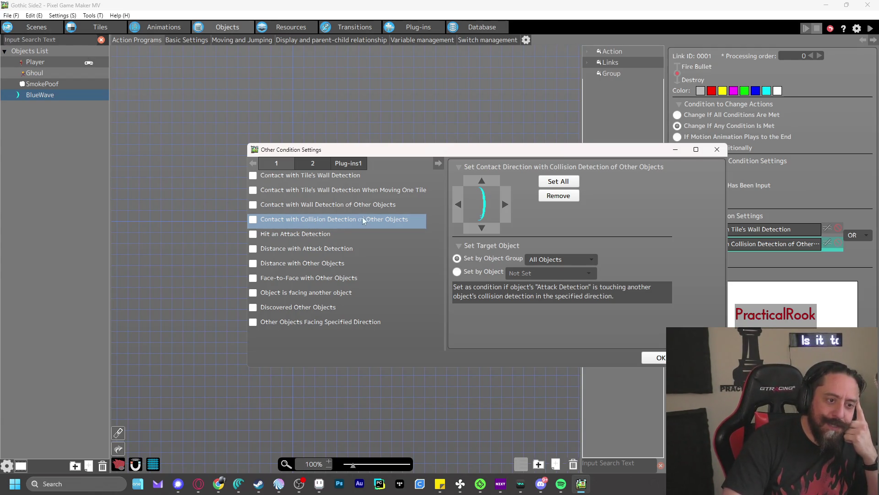
pyautogui.press('Return')
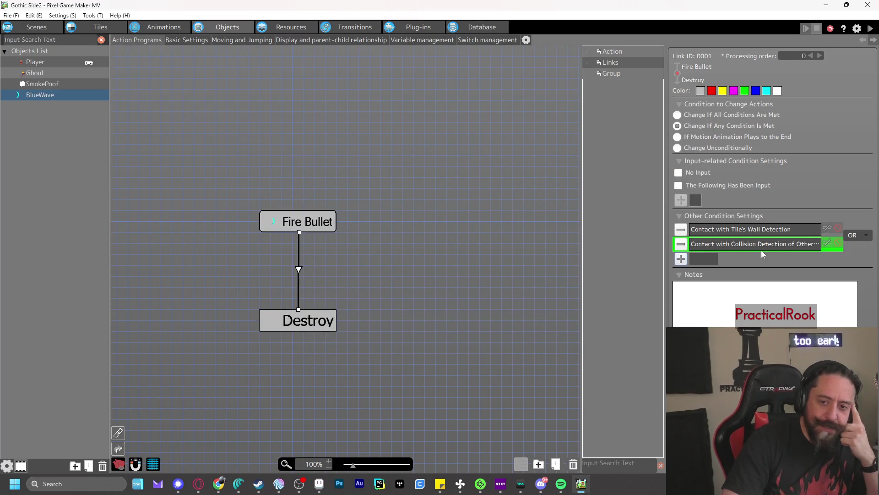
# - Set the collision condition's Target Object Group to Enemy Group, then check it in test play
pyautogui.doubleClick(761, 246)
pyautogui.click(561, 259)
pyautogui.click(557, 293)
pyautogui.click(660, 358)
pyautogui.click(870, 28)
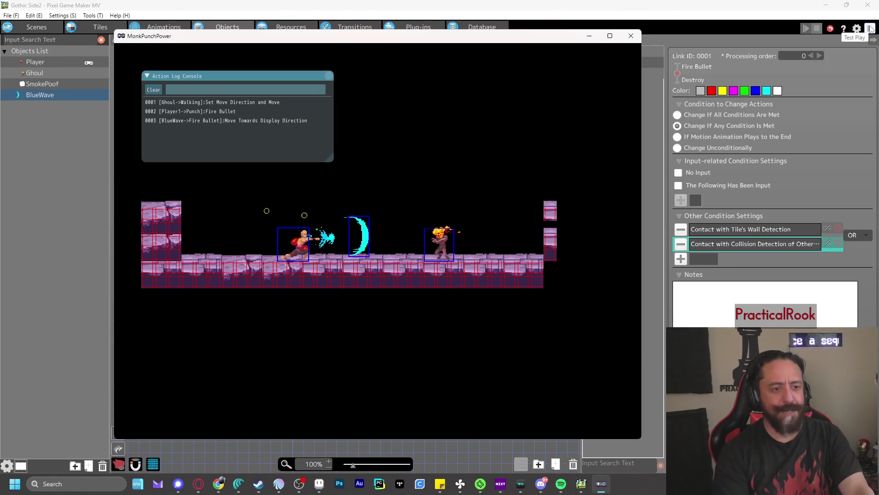
pyautogui.click(631, 36)
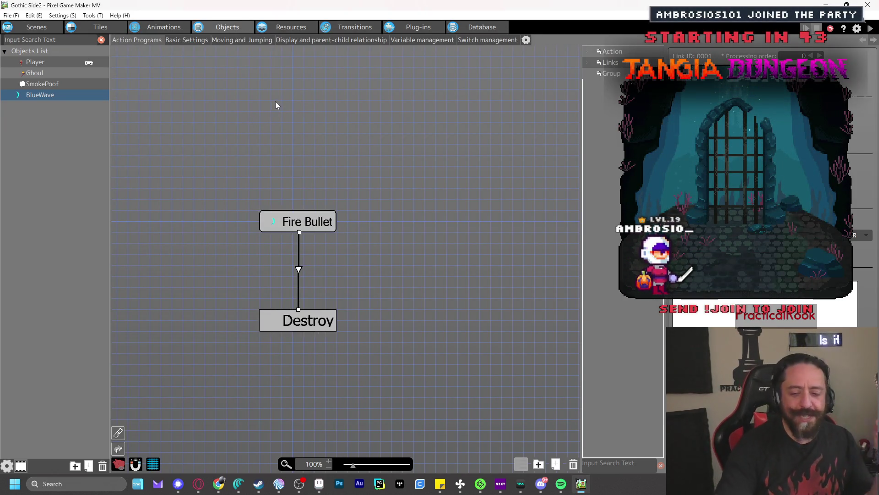
# - Open the BlueWave animation and select all four BlueWaveShoot frames to show their shared settings
pyautogui.click(158, 27)
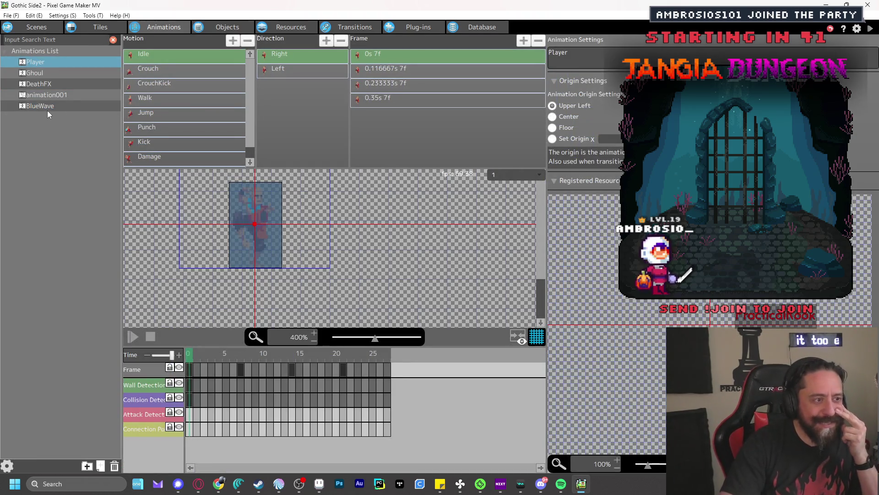
pyautogui.click(47, 109)
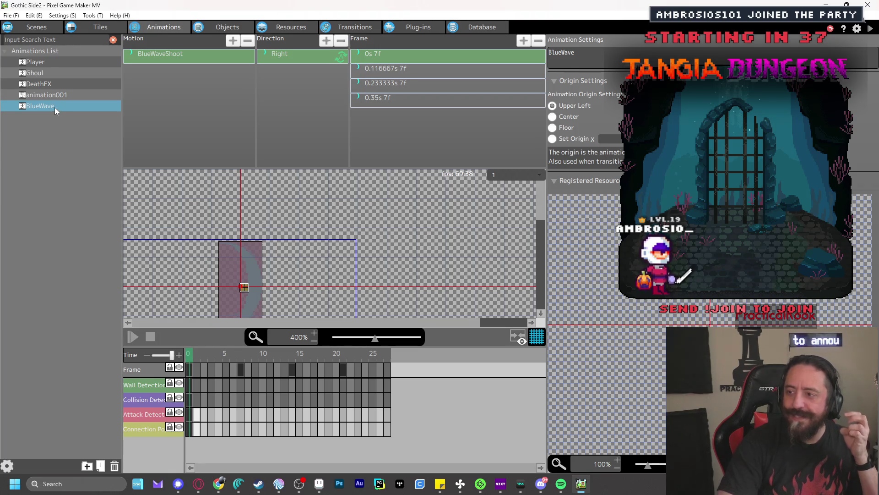
pyautogui.hotkey('alt', 'Tab')
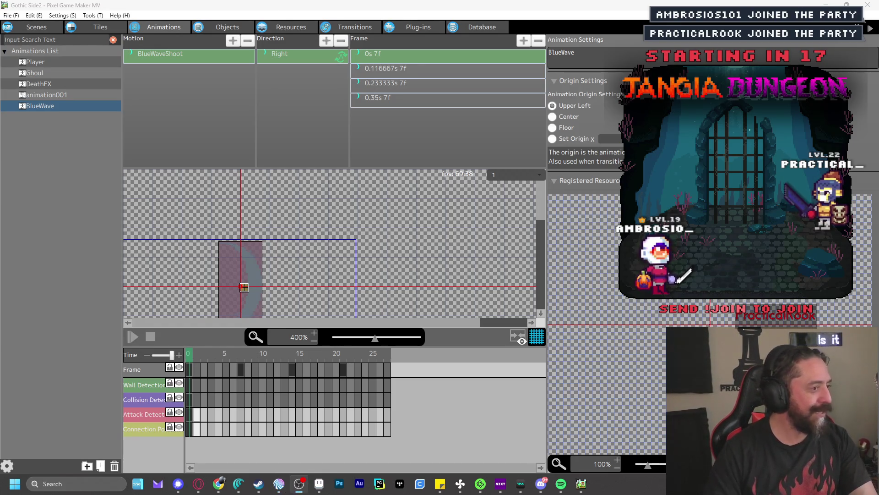
pyautogui.click(611, 4)
pyautogui.moveTo(272, 189)
pyautogui.mouseDown()
pyautogui.moveTo(343, 141)
pyautogui.moveTo(345, 163)
pyautogui.mouseUp()
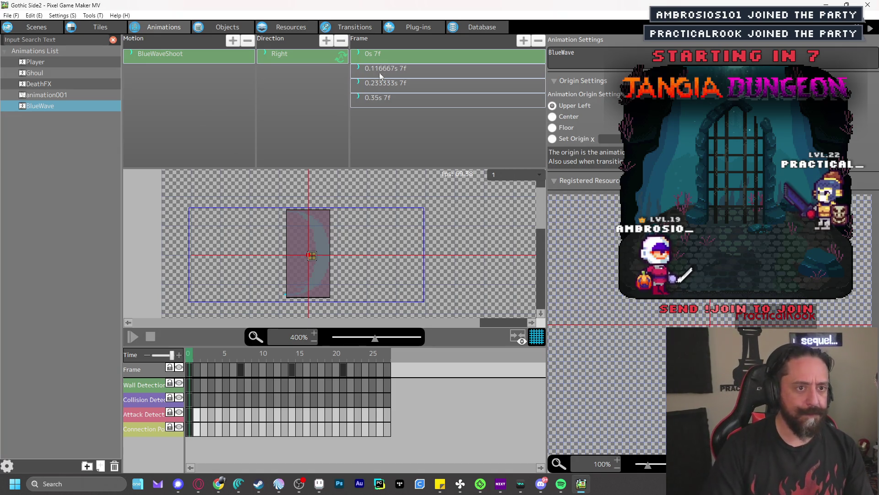
pyautogui.click(385, 55)
pyautogui.keyDown('shift'); pyautogui.click(395, 98); pyautogui.keyUp('shift')
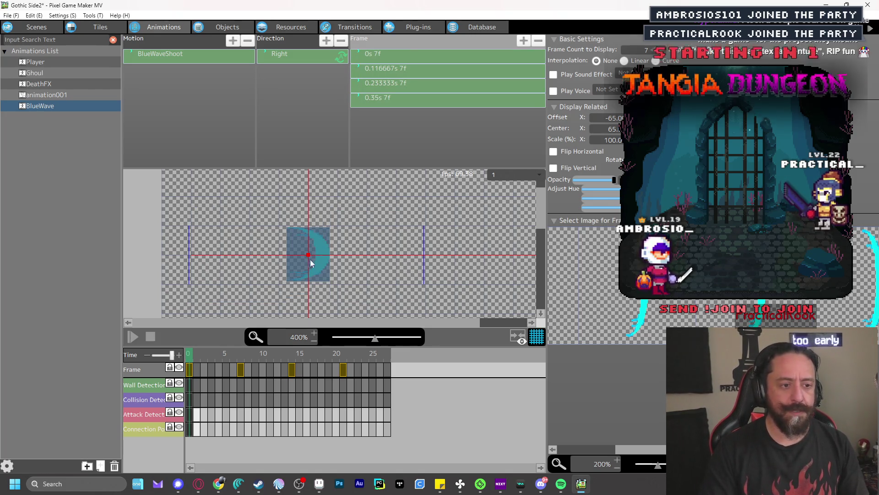
# - Save with Ctrl+S, then test-fire repeated BlueWaves at the Ghoul and wall before closing test play
pyautogui.hotkey('ctrl', 's')
pyautogui.press('z')
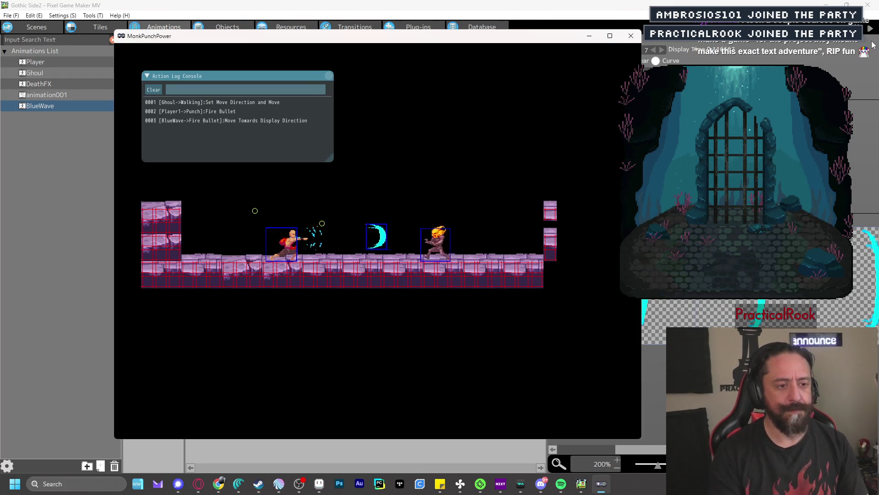
pyautogui.press('z')
pyautogui.press('z')
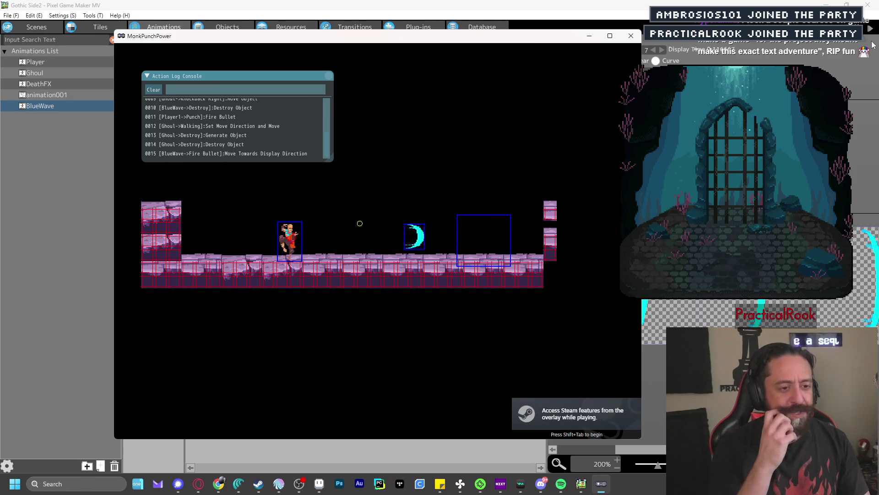
pyautogui.press('z')
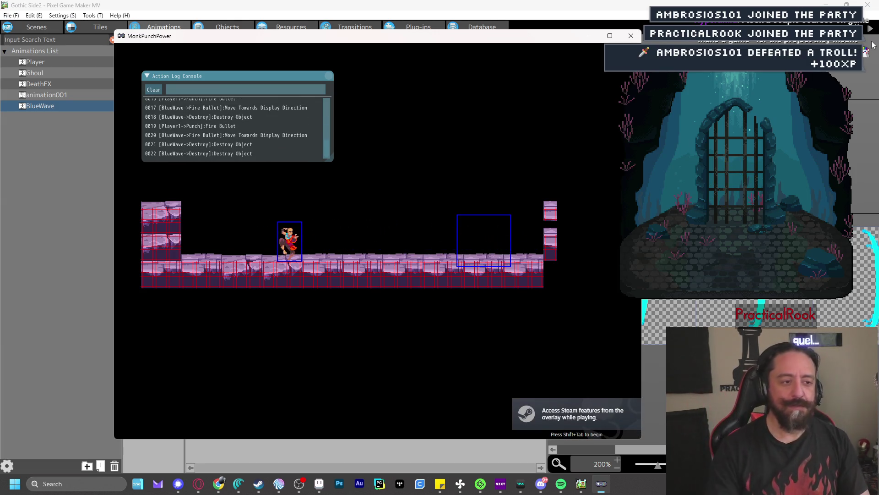
pyautogui.press('z')
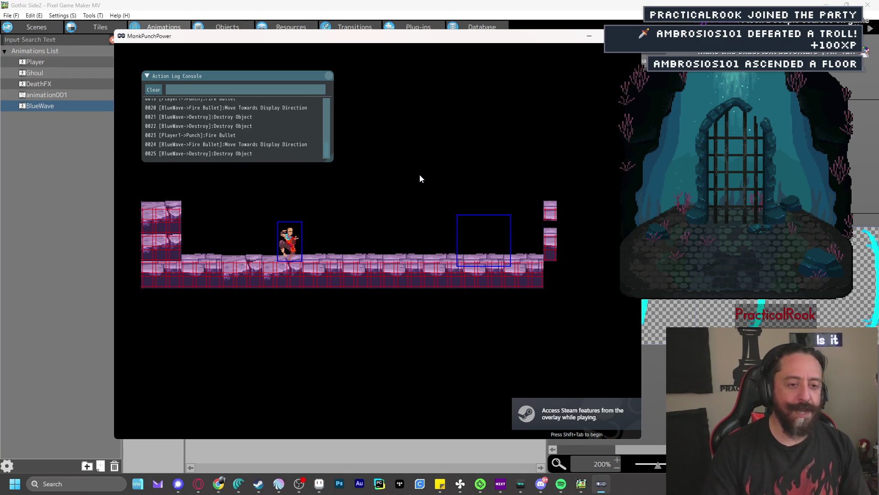
pyautogui.press('z')
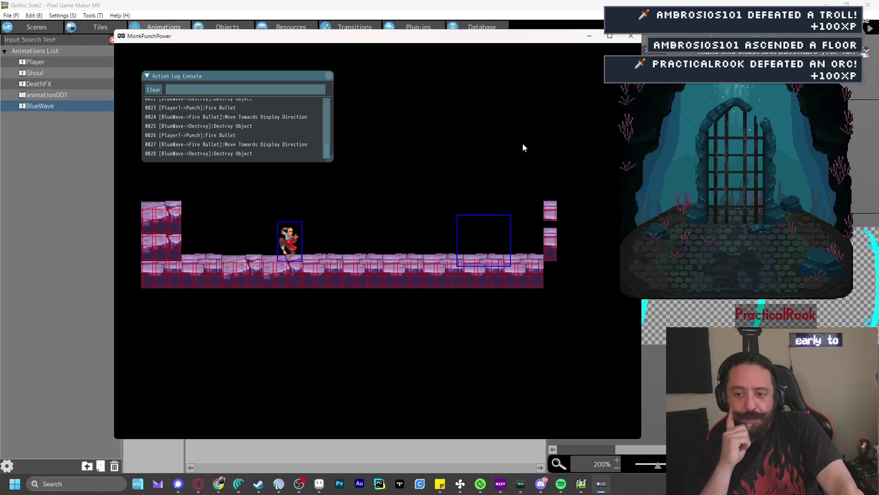
pyautogui.press('z')
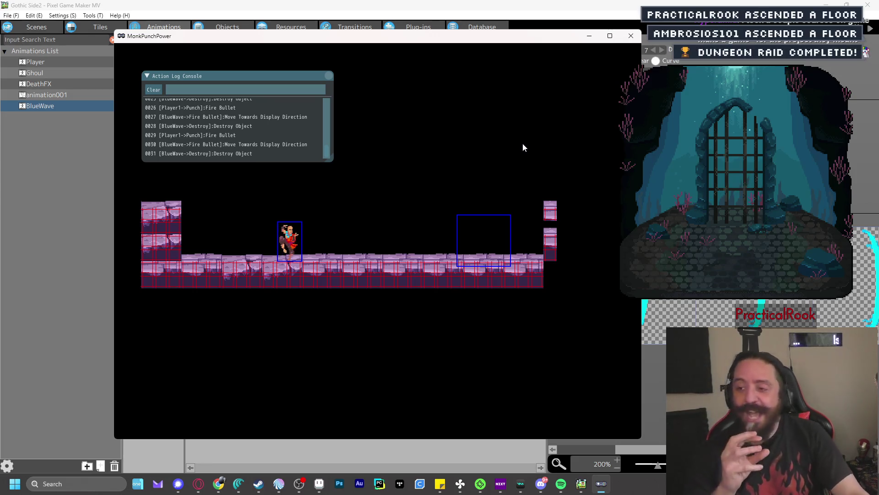
pyautogui.press('z')
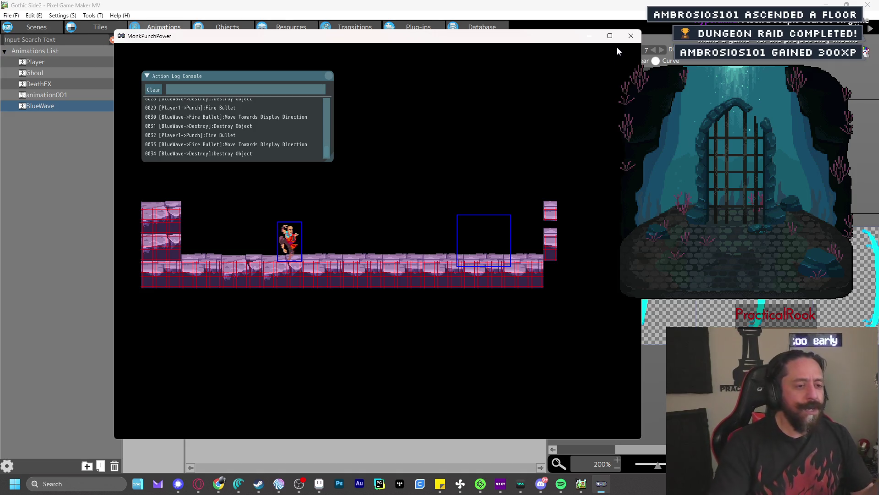
pyautogui.press('z')
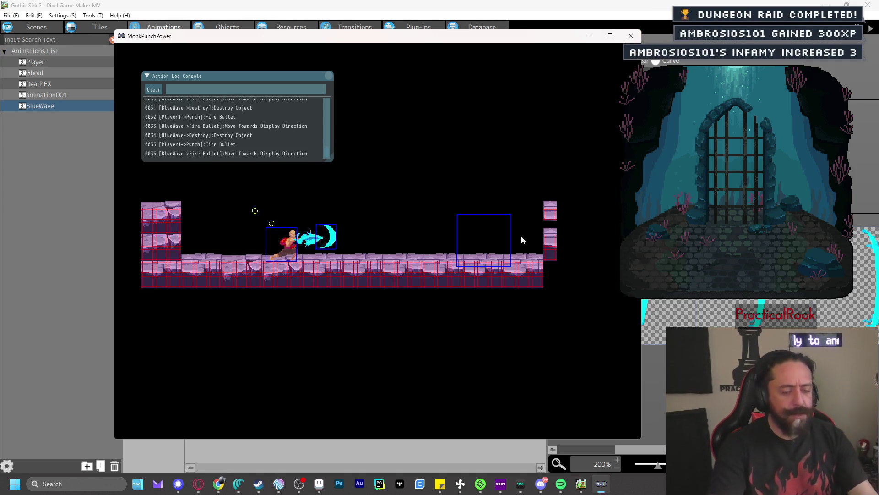
pyautogui.click(631, 36)
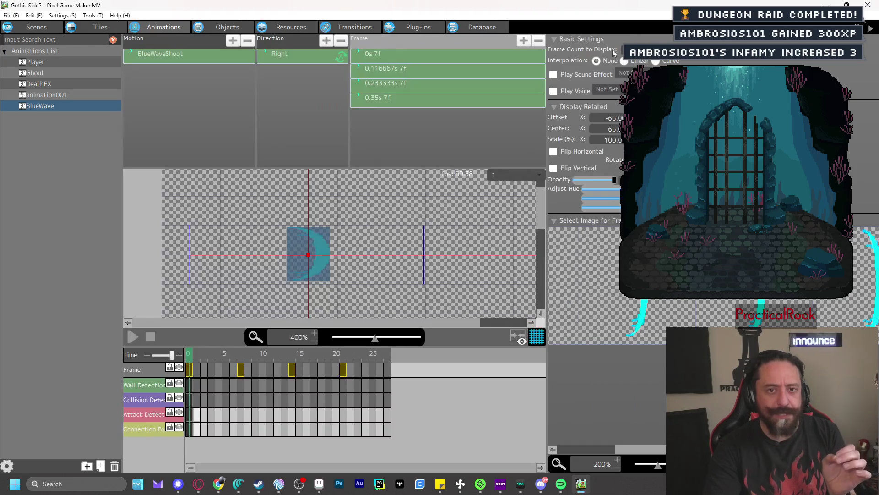
# - Review the Ghoul's action program and preview its Walk animation frames
pyautogui.click(235, 28)
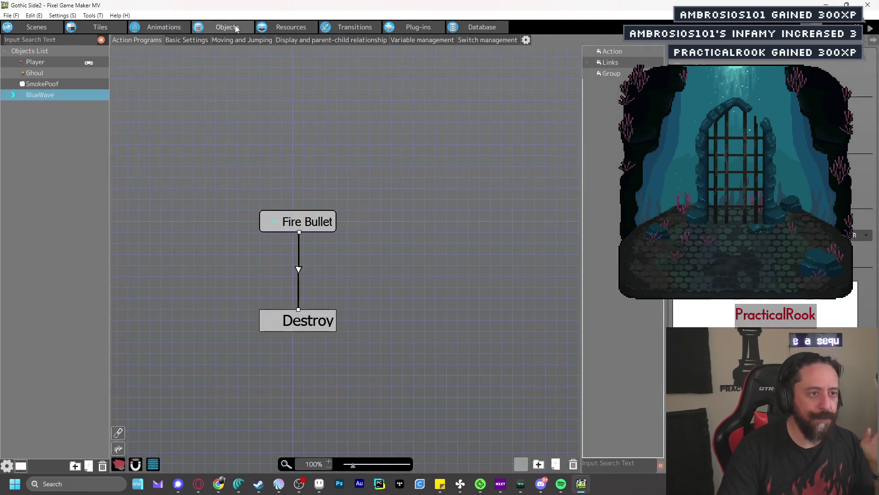
pyautogui.click(45, 73)
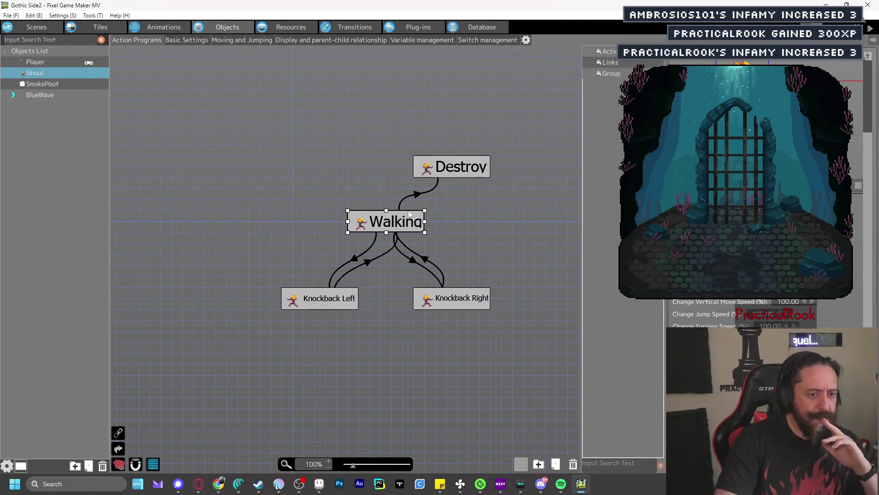
pyautogui.click(164, 30)
pyautogui.click(57, 73)
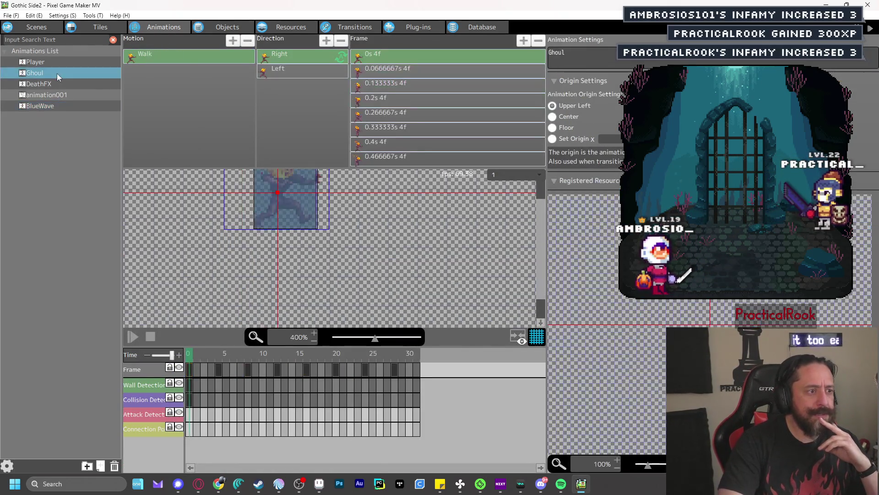
pyautogui.click(219, 353)
pyautogui.moveTo(218, 353); pyautogui.dragTo(395, 360)
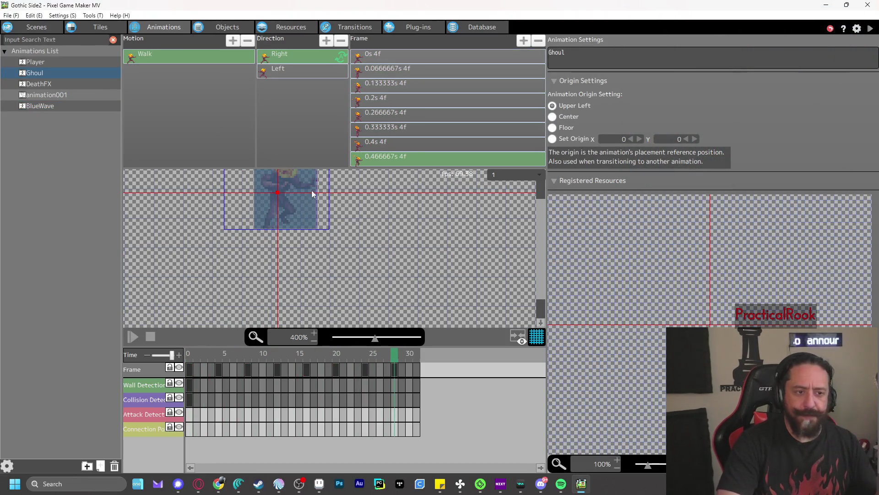
# - Compare the Ghoul's Walking-to-Destroy link with BlueWave's Fire Bullet-to-Destroy link conditions
pyautogui.click(227, 27)
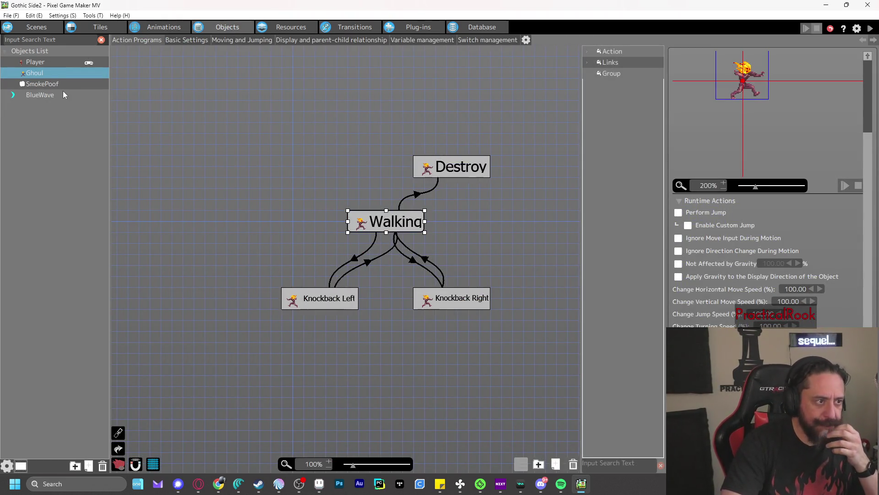
pyautogui.click(417, 194)
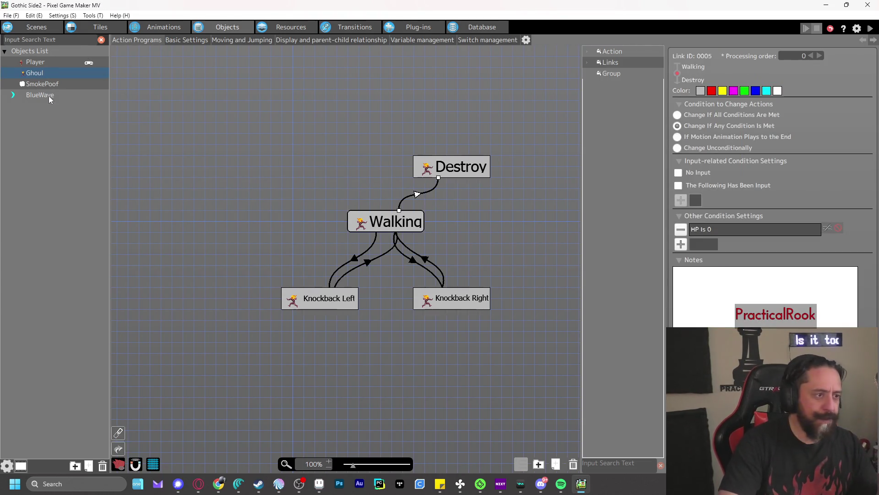
pyautogui.click(46, 95)
pyautogui.click(299, 271)
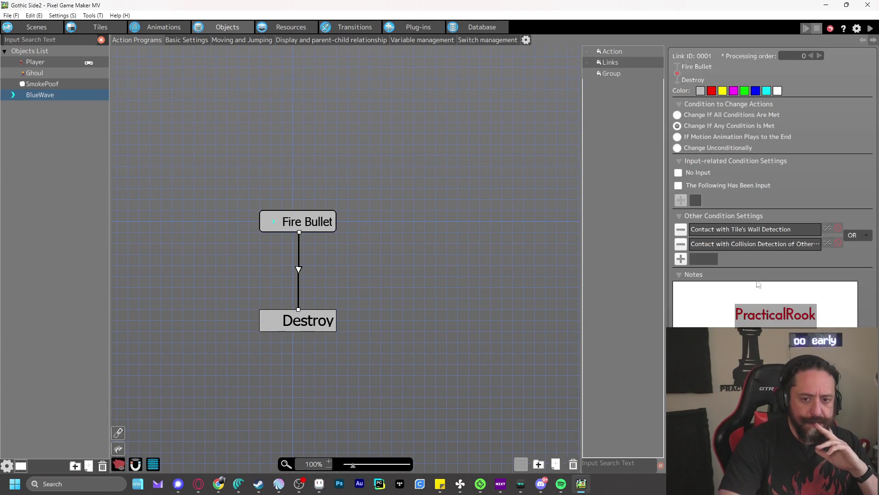
# - Browse Other Condition Settings options like Hit an Attack Detection and Distance, then view the second page
pyautogui.click(681, 259)
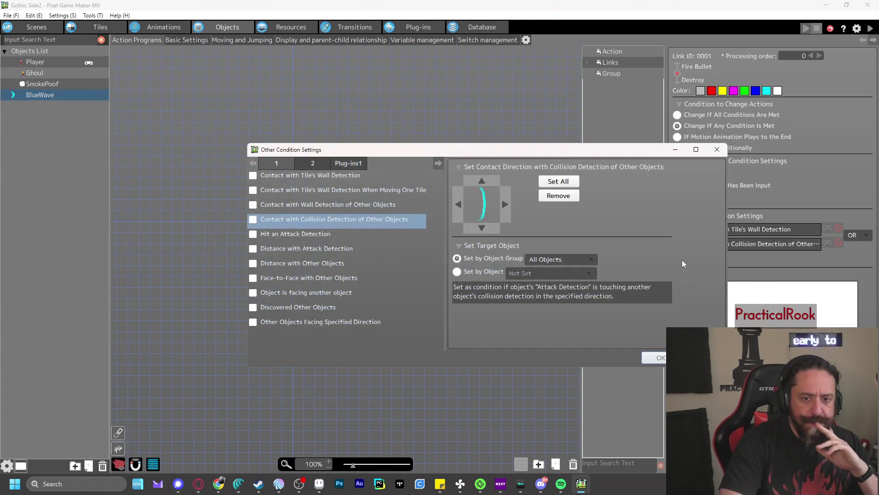
pyautogui.click(275, 234)
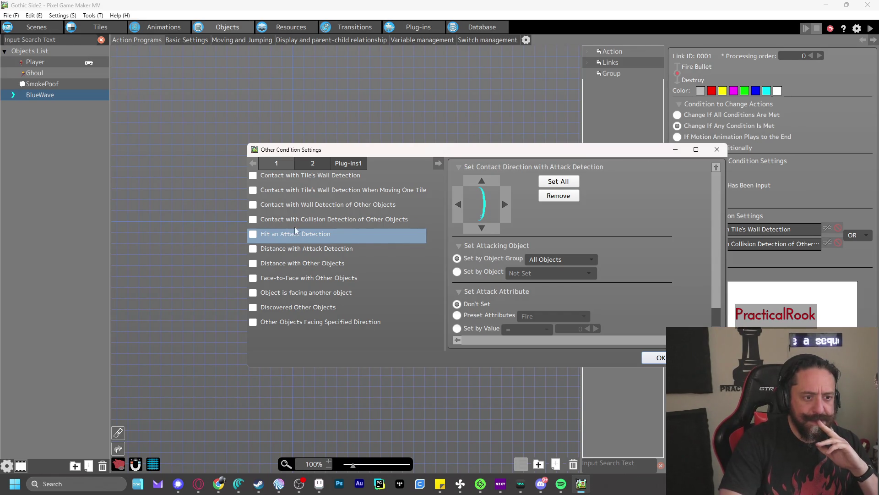
pyautogui.click(301, 248)
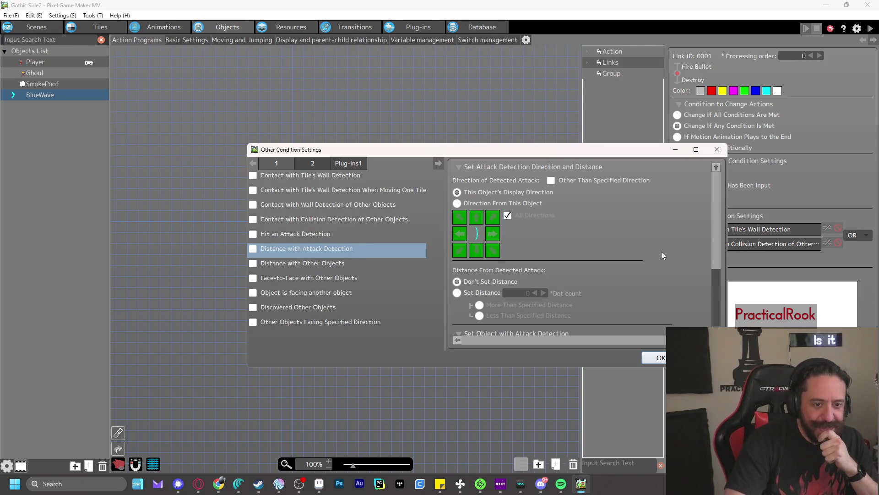
pyautogui.click(290, 262)
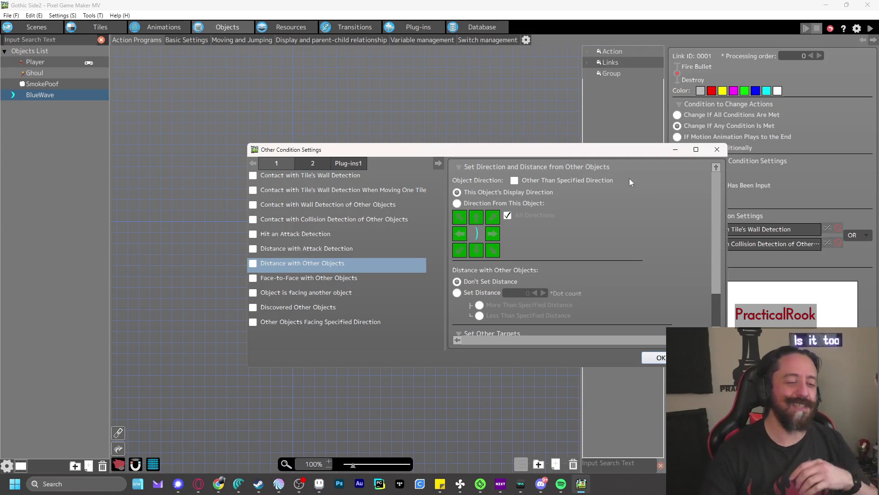
pyautogui.click(323, 166)
pyautogui.click(345, 164)
pyautogui.click(324, 163)
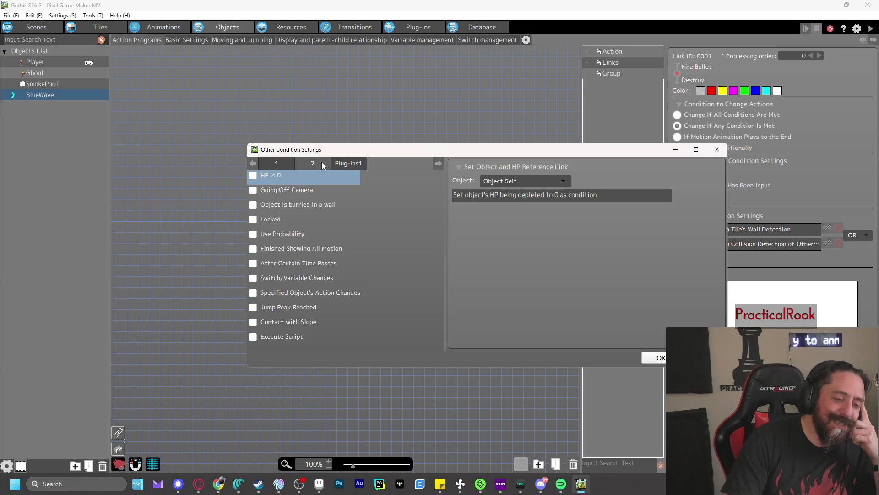
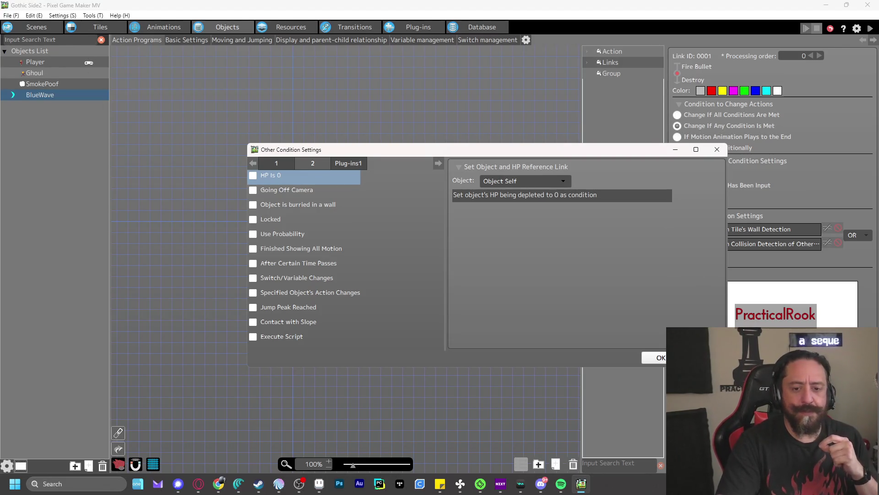
# - Show the Player's Bullet Settings: BlueWave, one per shot, fired in the shooter's display direction
pyautogui.press('Return')
pyautogui.click(35, 64)
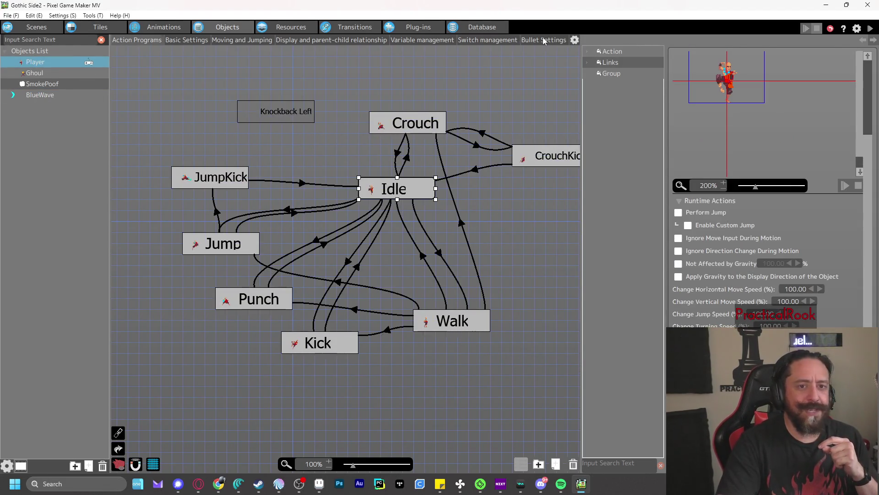
pyautogui.click(545, 40)
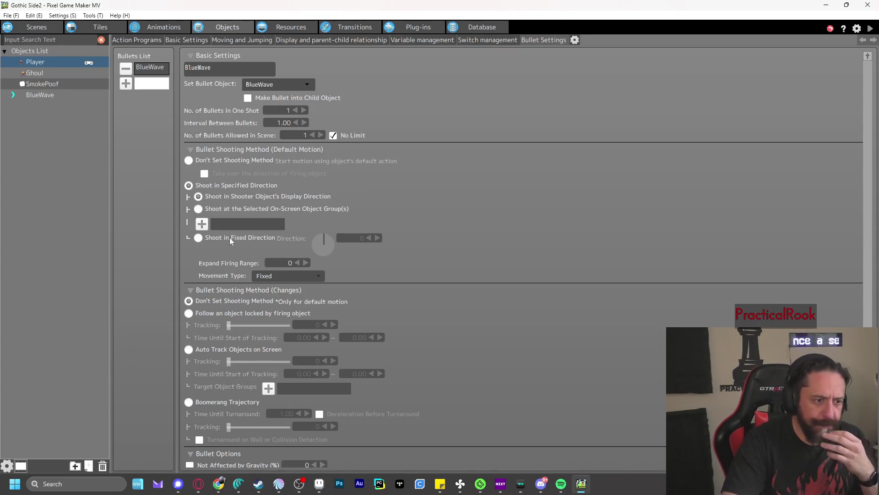
pyautogui.scroll(-1, 235, 276)
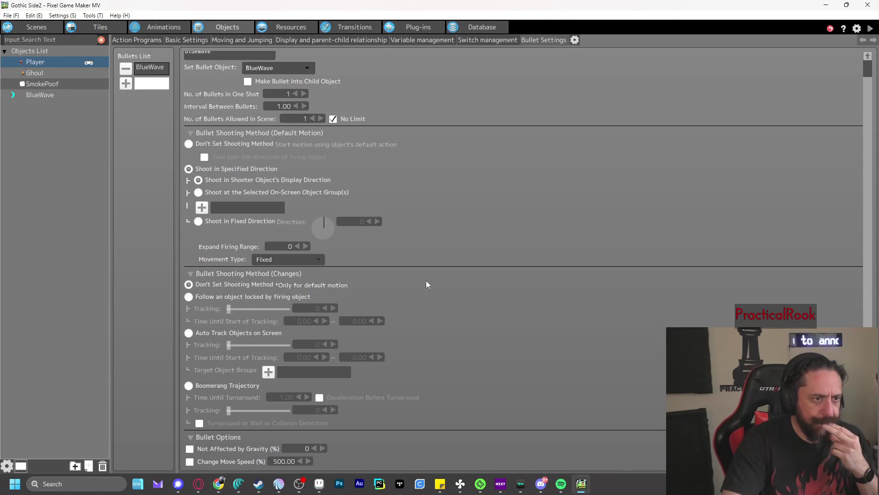
pyautogui.scroll(1, 440, 277)
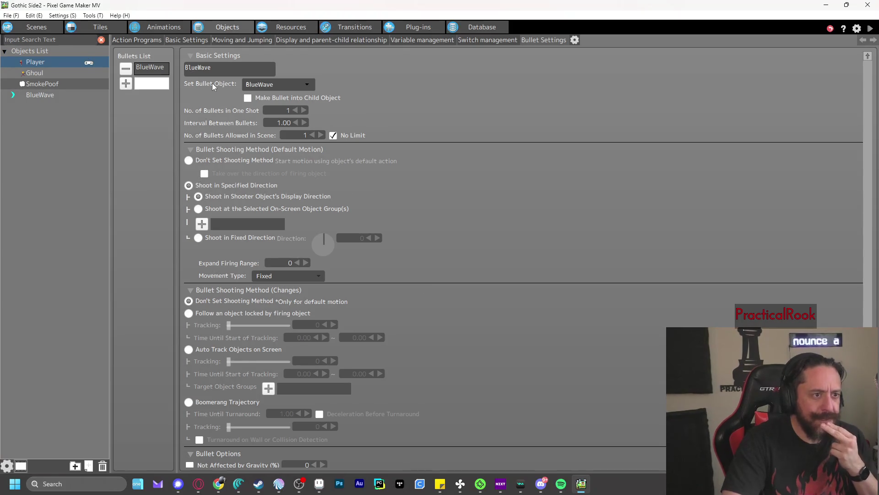
# - Review BlueWave's basic settings, then bring up the Ghoul's (HP 2, Walking default action)
pyautogui.click(44, 94)
pyautogui.click(194, 40)
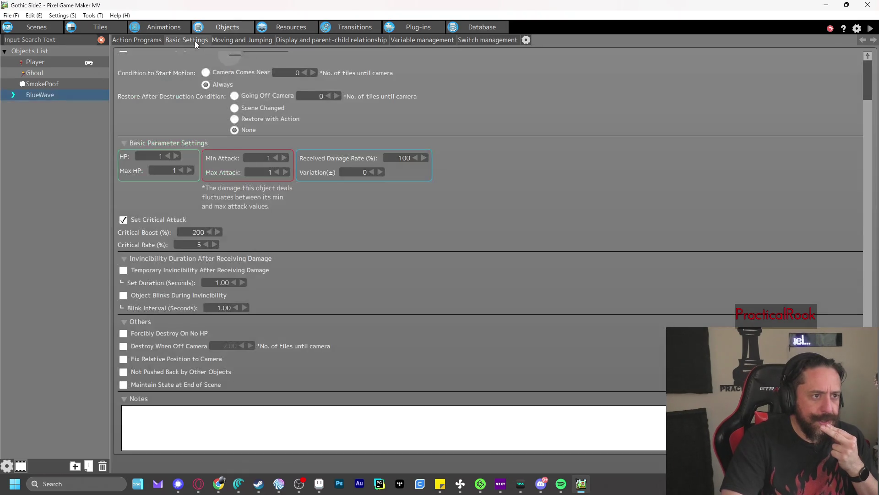
pyautogui.scroll(3, 172, 159)
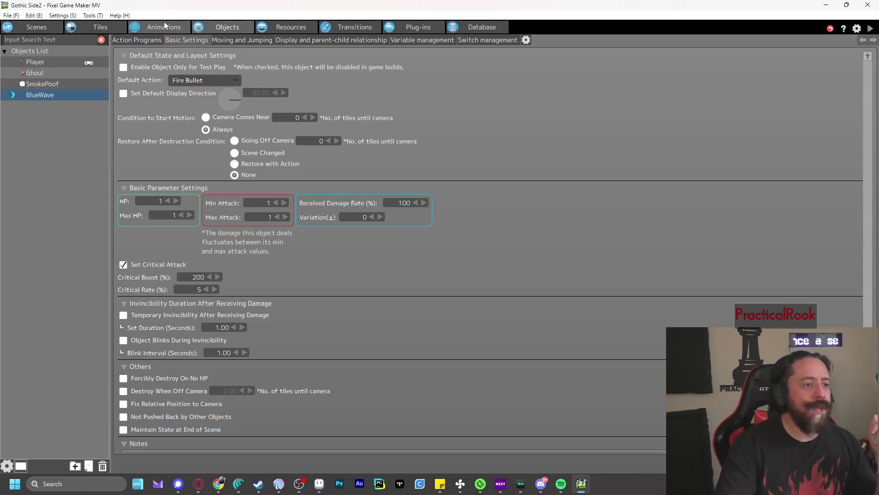
pyautogui.click(57, 73)
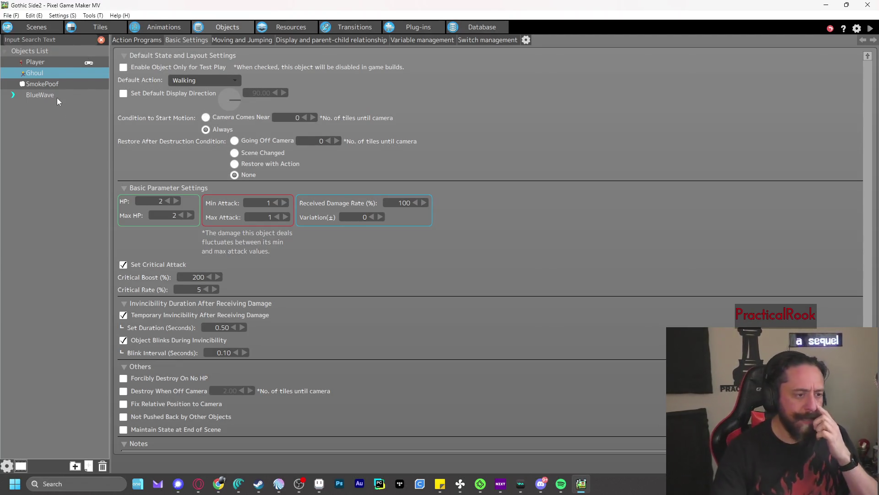
# - Disable Ghoul's critical attack, enable Not Pushed Back by Other Objects, and save and test-play
pyautogui.click(124, 266)
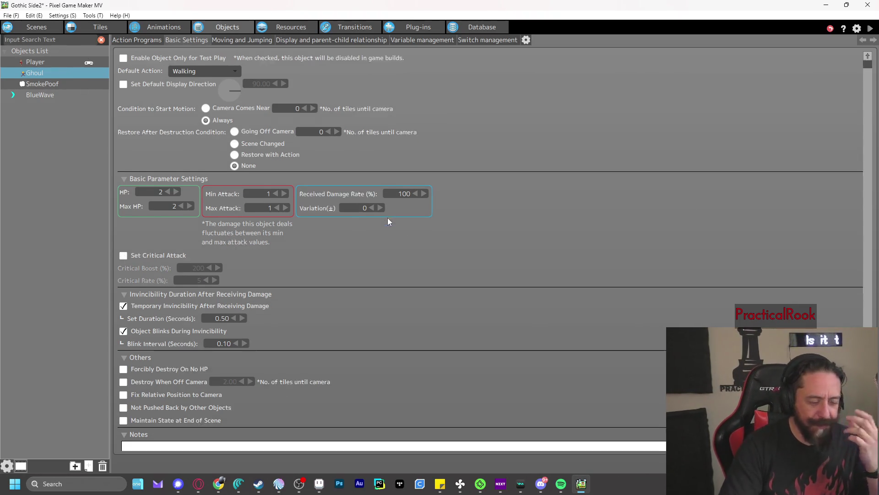
pyautogui.scroll(-2, 387, 221)
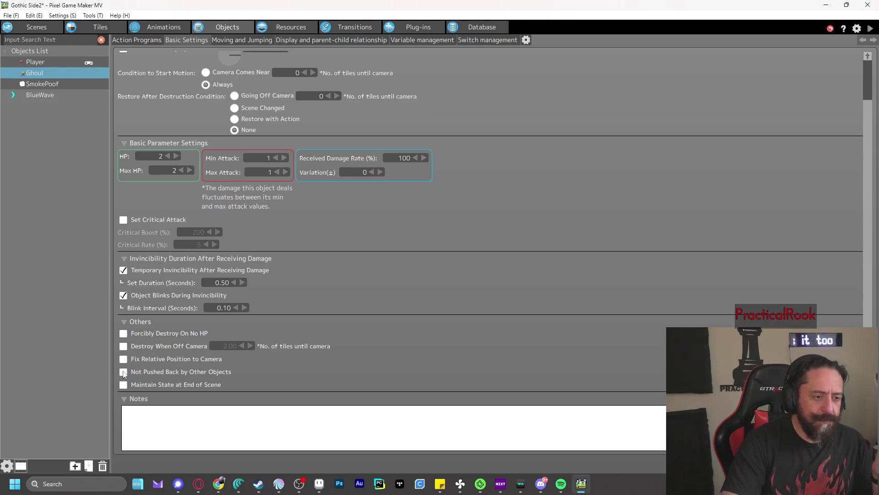
pyautogui.click(870, 29)
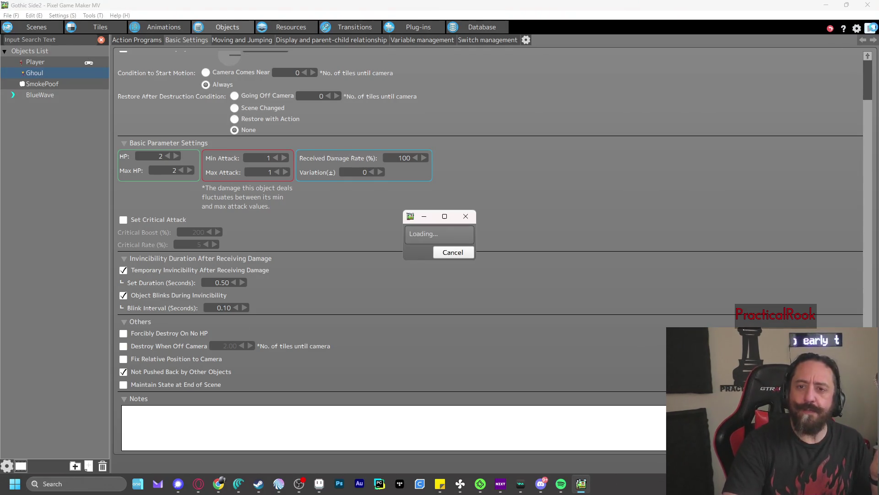
pyautogui.press('z')
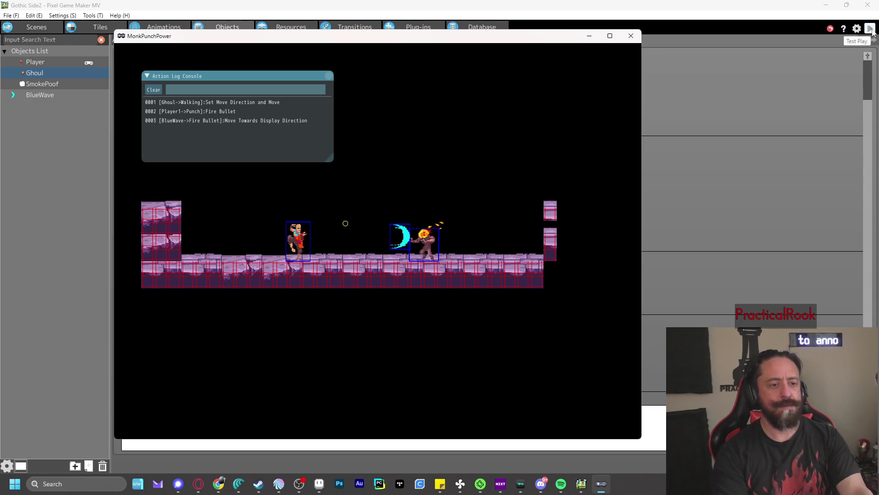
pyautogui.press('Right')
pyautogui.press('x')
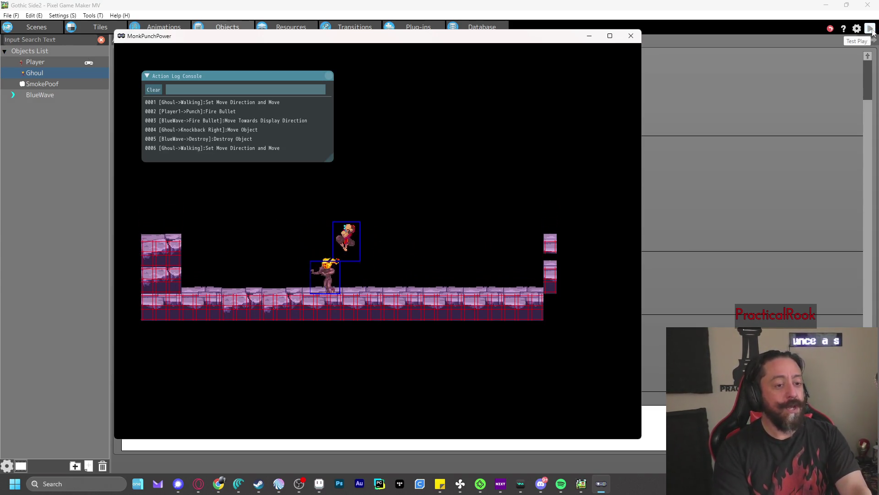
pyautogui.press('Left')
pyautogui.press('z')
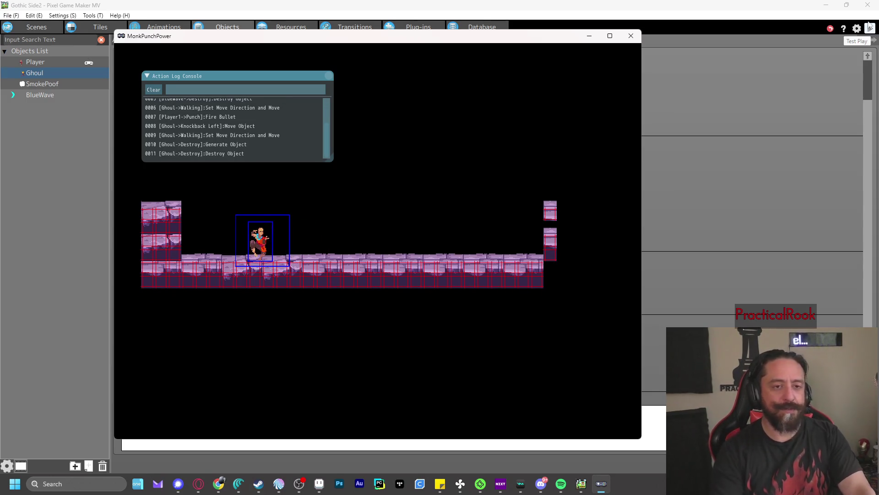
pyautogui.click(871, 29)
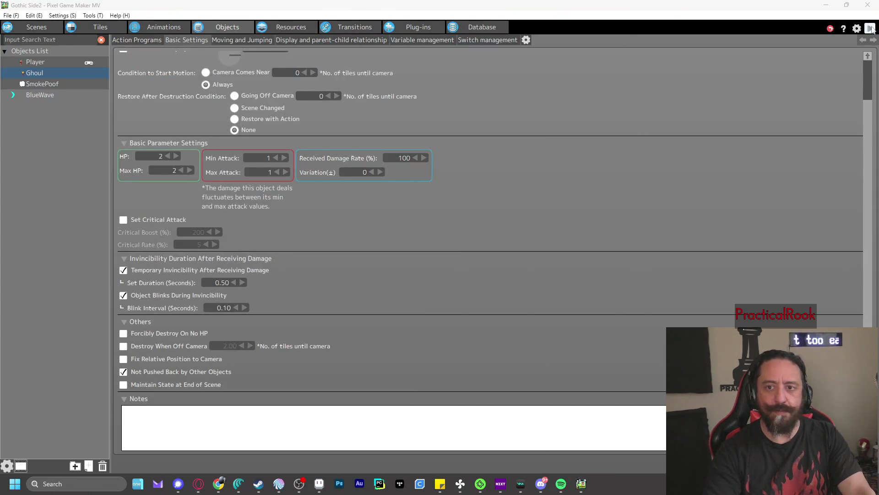
pyautogui.click(870, 29)
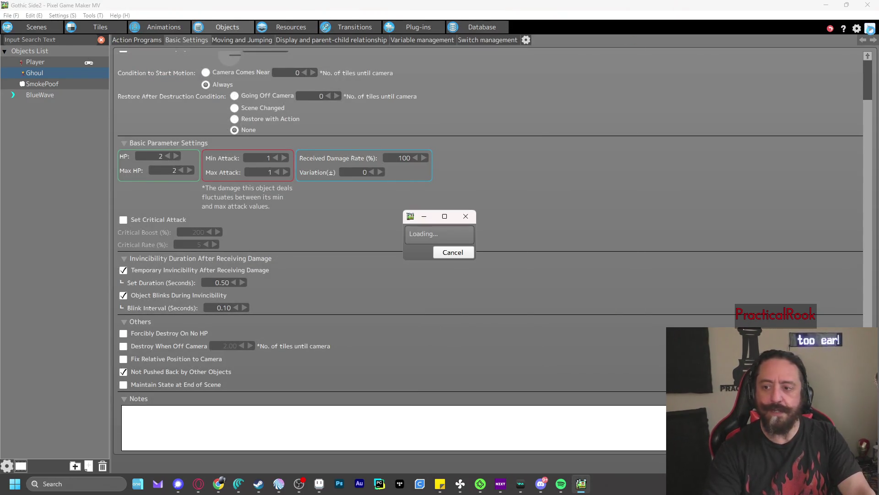
pyautogui.press('Right')
pyautogui.press('space')
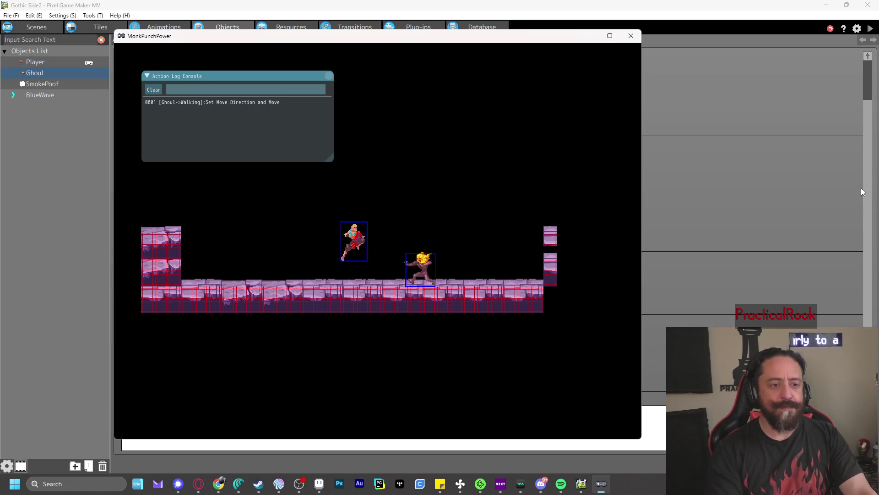
pyautogui.press('z')
pyautogui.press('Left')
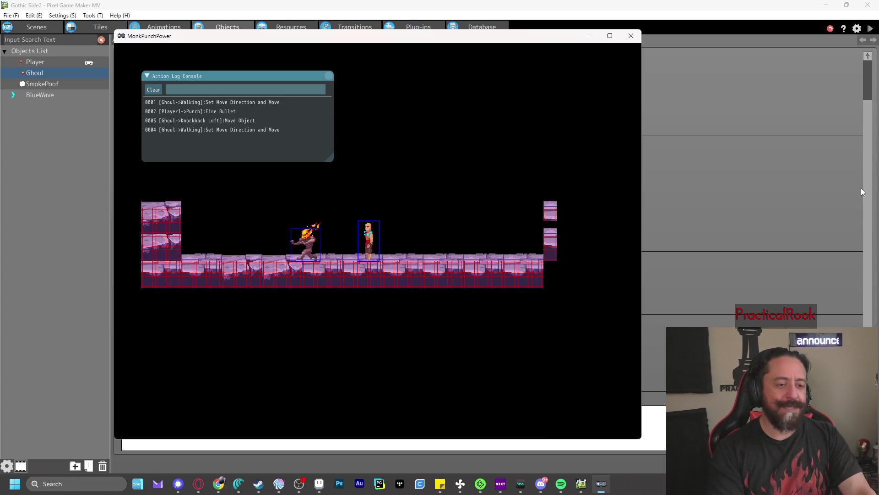
pyautogui.press('z')
pyautogui.press('Left')
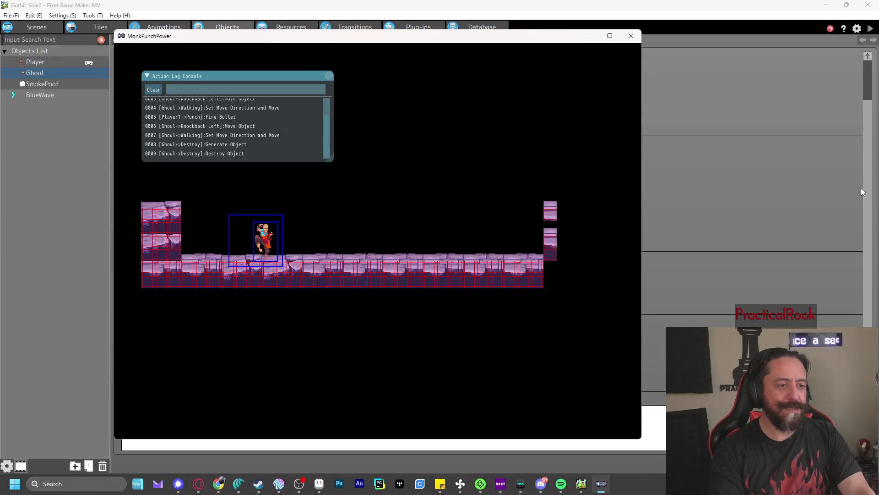
pyautogui.click(631, 36)
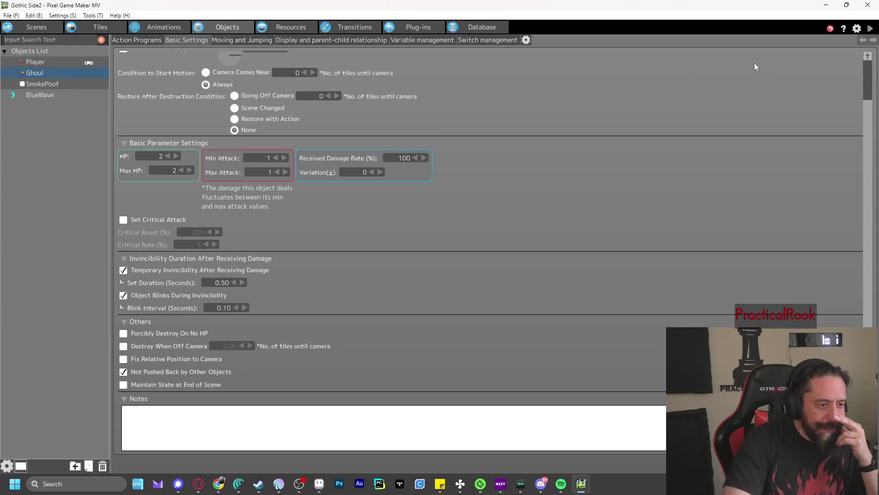
pyautogui.click(872, 32)
pyautogui.press('z')
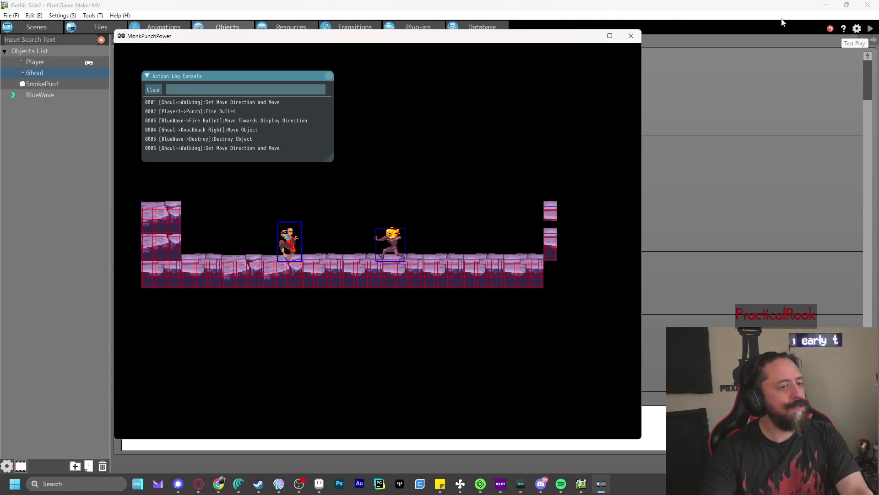
pyautogui.click(632, 36)
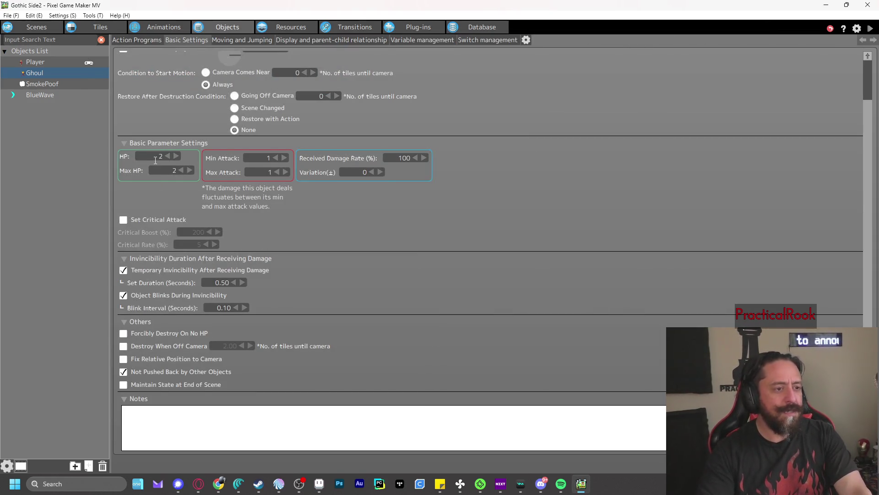
# - Lower BlueWave's attack to 0, then save and start a test play
pyautogui.click(40, 95)
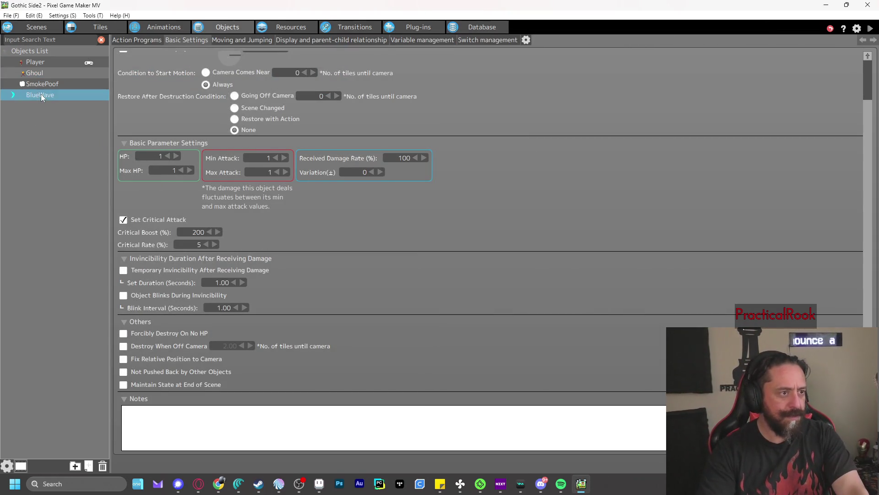
pyautogui.click(276, 158)
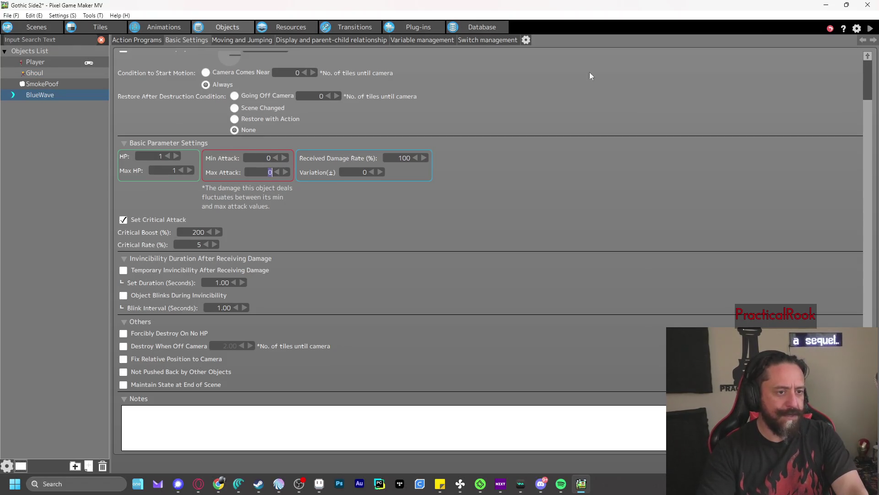
pyautogui.click(871, 29)
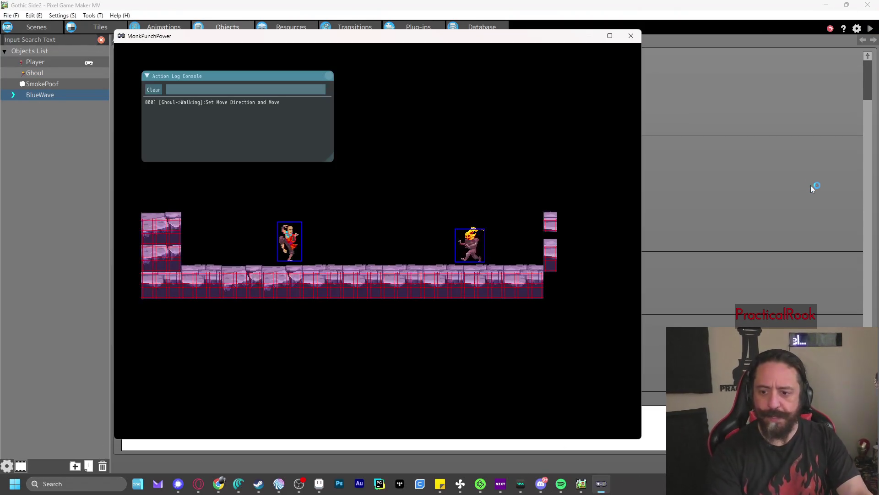
# - Punch three times so BlueWave destroys the Ghoul, then close the test play and open Animations
pyautogui.press('z')
pyautogui.press('z')
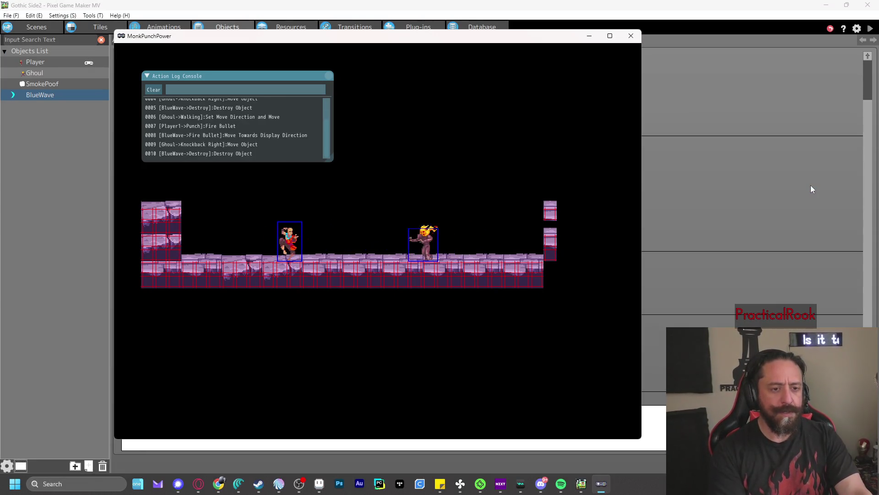
pyautogui.press('z')
pyautogui.press('z')
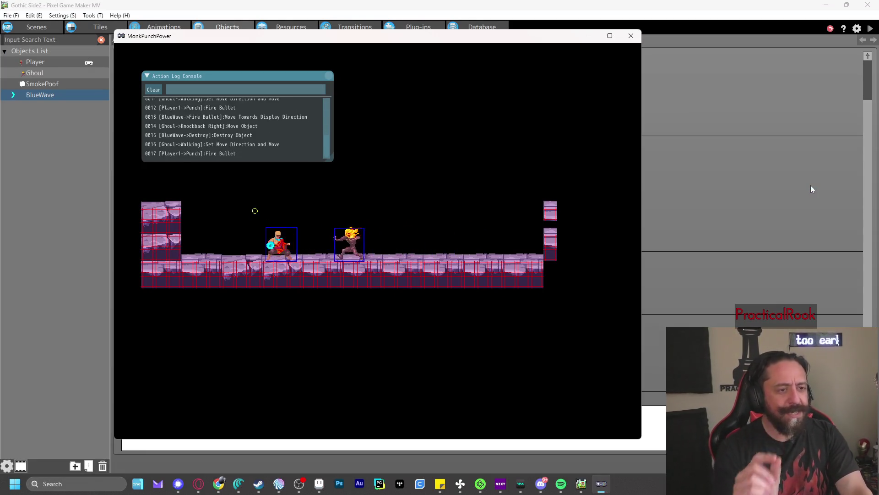
pyautogui.press('z')
pyautogui.press('z')
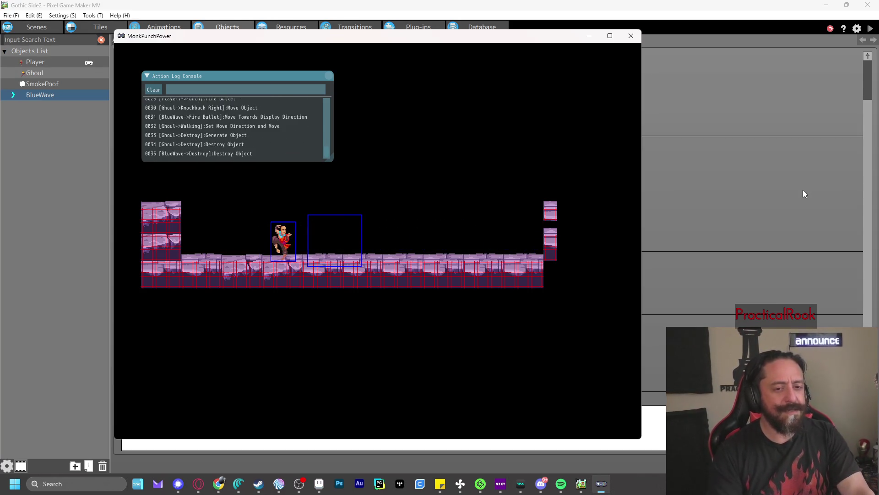
pyautogui.click(630, 35)
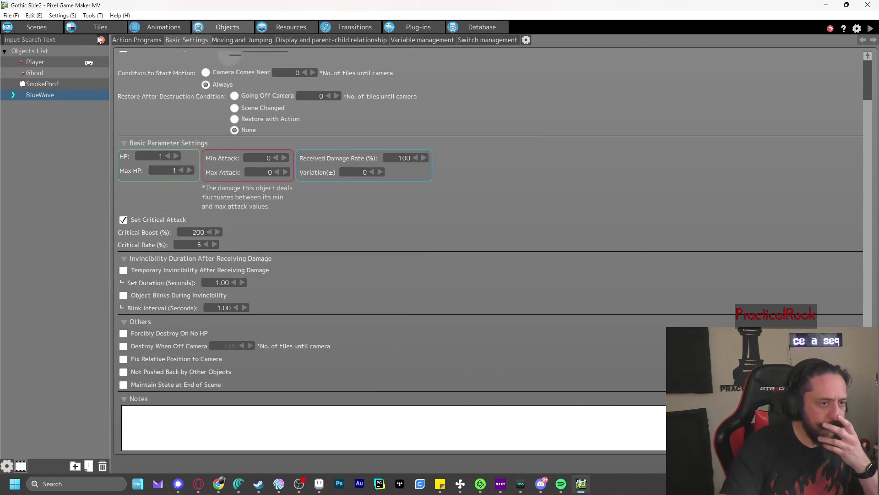
pyautogui.click(167, 28)
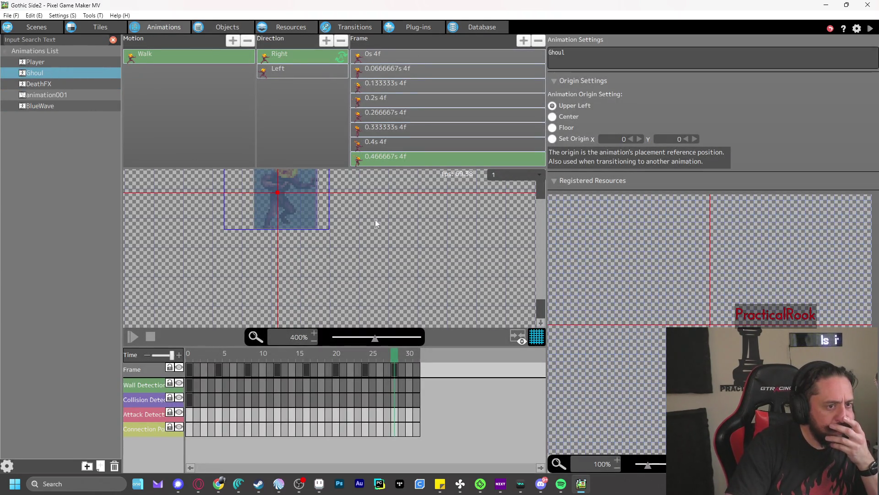
# - Compare the Ghoul's Left and Right walk directions and scrub through its walk frames
pyautogui.click(312, 74)
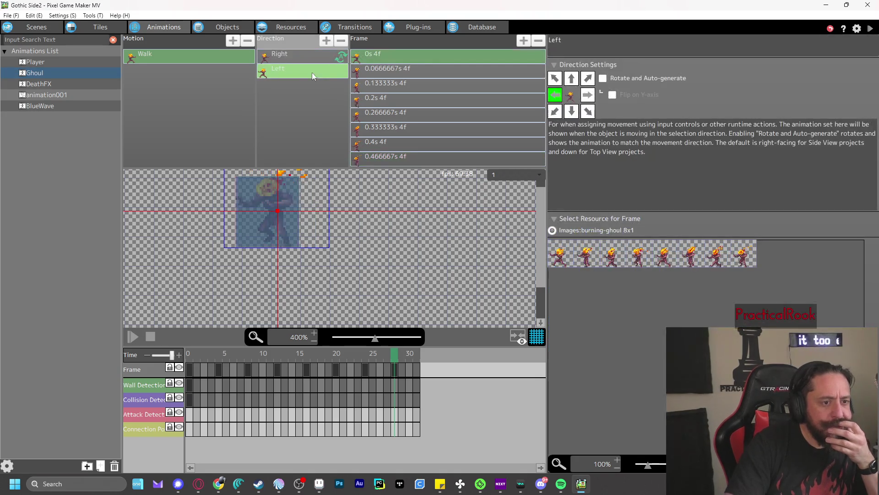
pyautogui.scroll(3, 480, 295)
pyautogui.scroll(-2, 481, 298)
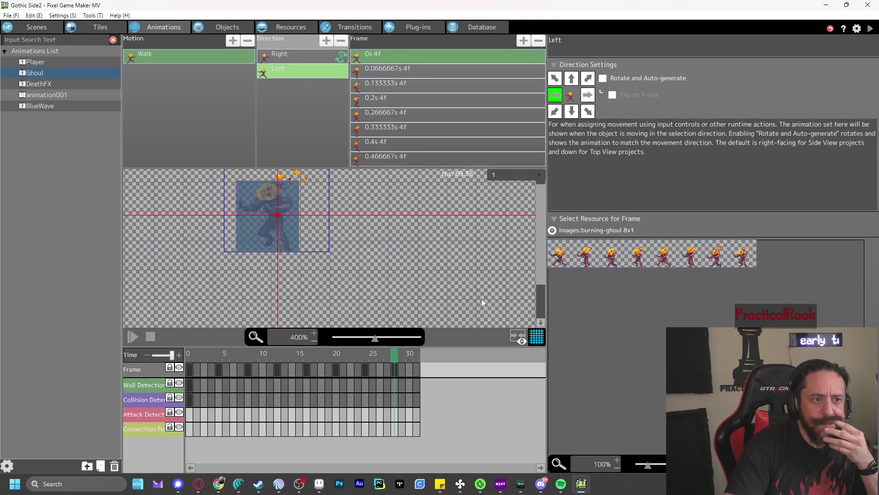
pyautogui.click(319, 63)
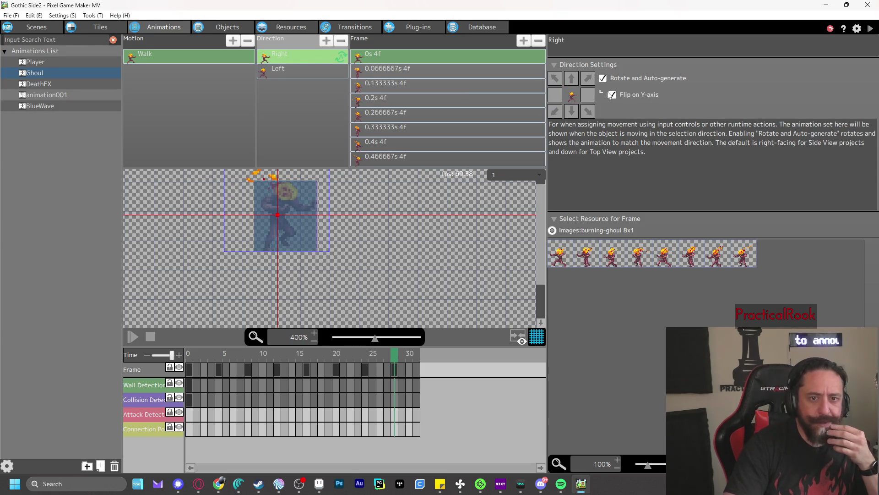
pyautogui.click(296, 72)
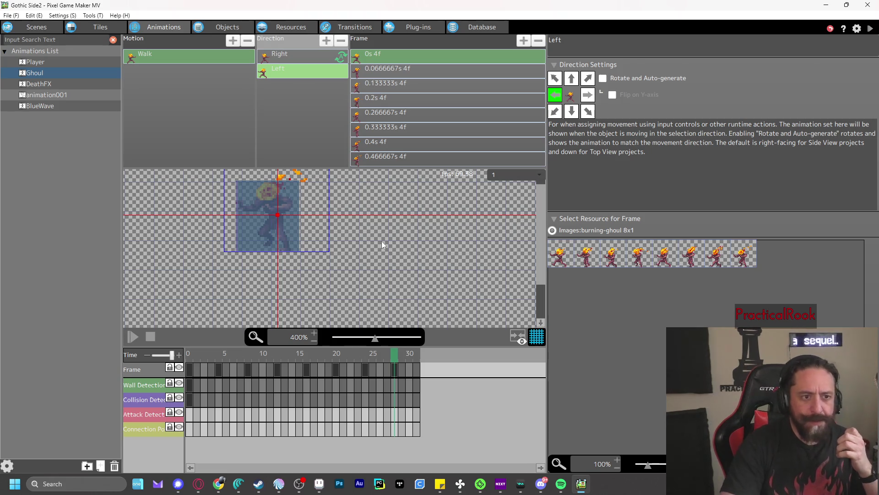
pyautogui.click(193, 357)
pyautogui.moveTo(194, 358); pyautogui.dragTo(410, 371)
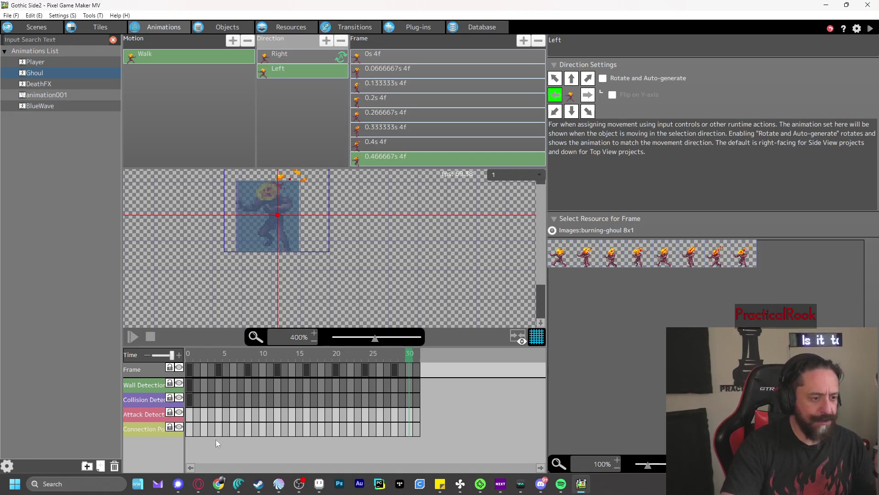
# - Play through the BlueWave animation frames, then return to the Objects editor
pyautogui.click(48, 107)
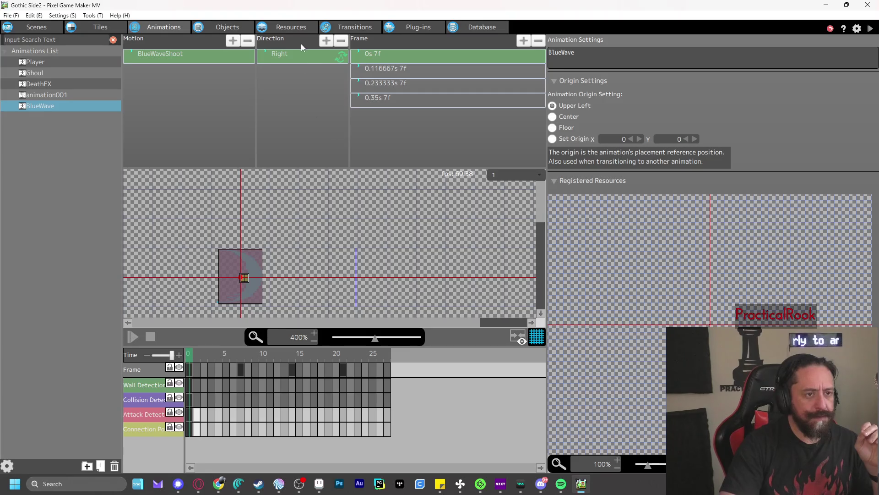
pyautogui.moveTo(195, 353)
pyautogui.mouseDown()
pyautogui.moveTo(380, 364)
pyautogui.moveTo(188, 370)
pyautogui.mouseUp()
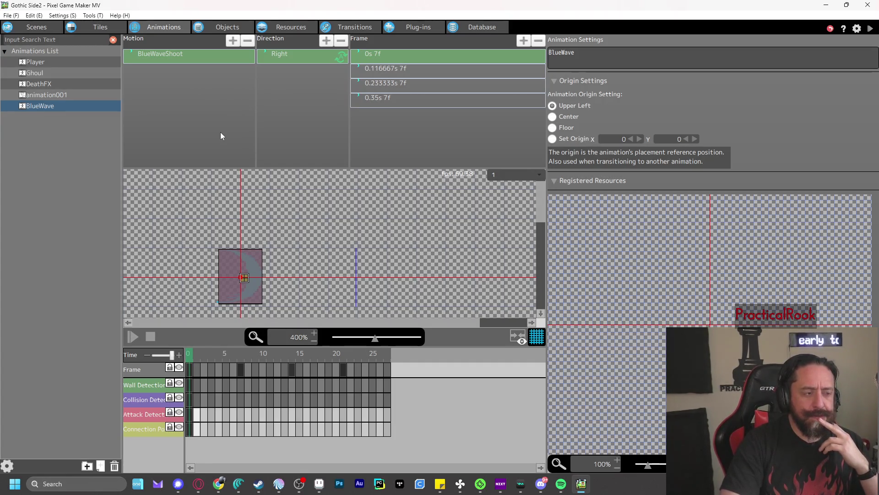
pyautogui.click(209, 26)
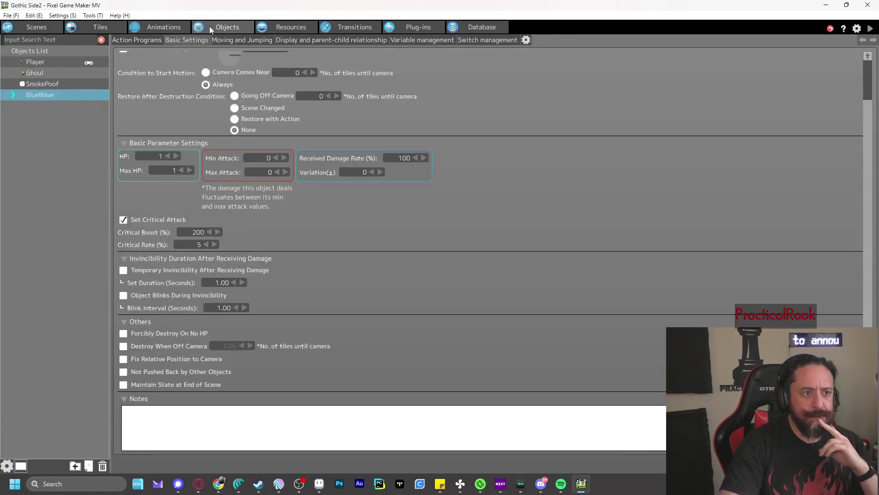
# - Inspect the Ghoul's action program and its Walking-to-Destroy link conditions
pyautogui.click(55, 72)
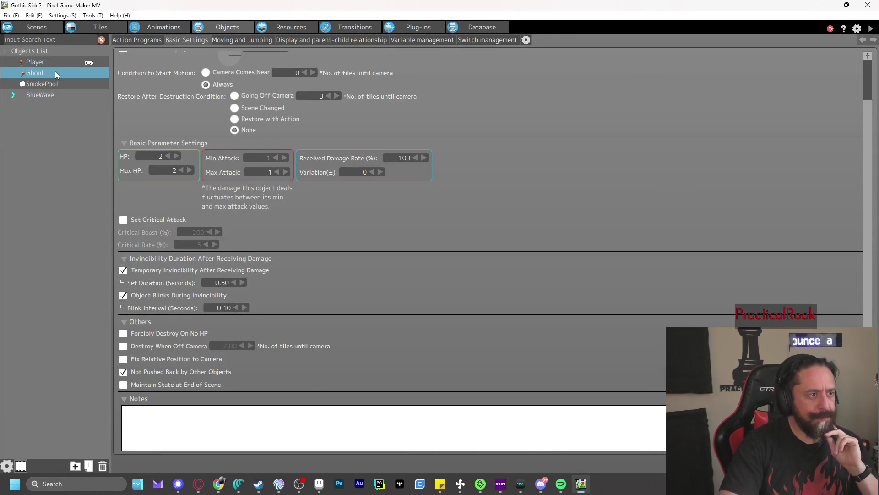
pyautogui.click(134, 39)
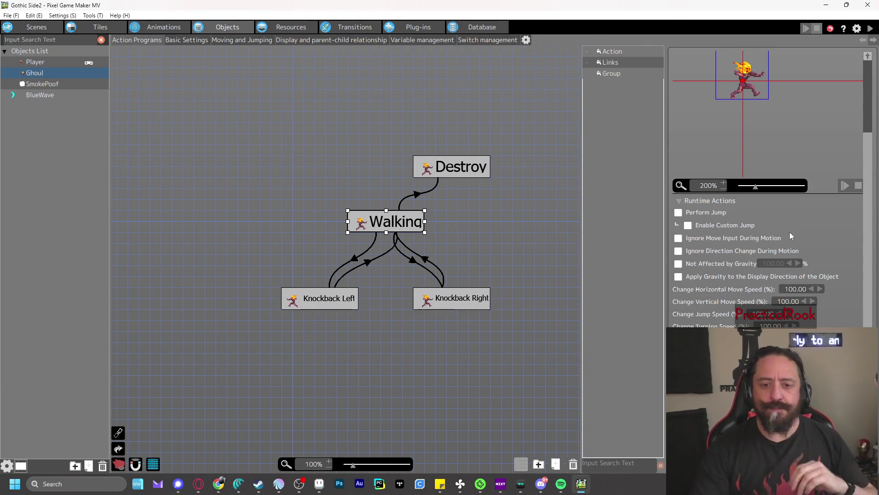
pyautogui.scroll(3, 813, 274)
pyautogui.scroll(2, 827, 304)
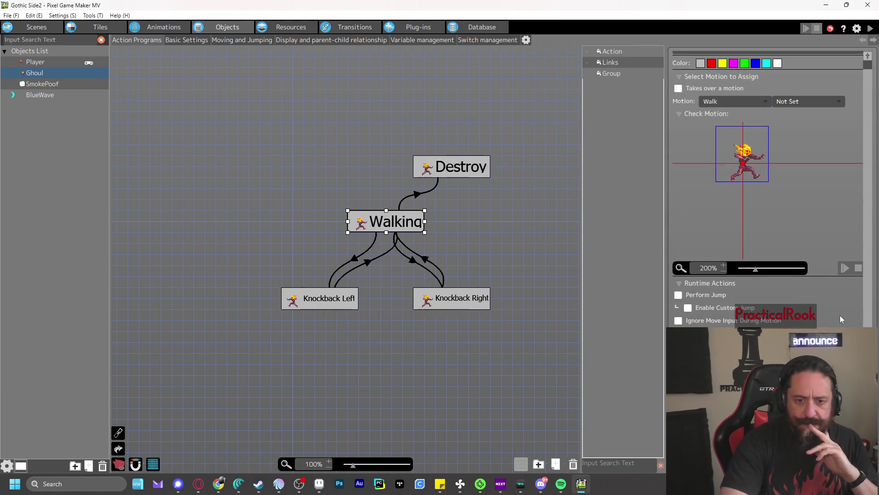
pyautogui.scroll(-5, 846, 292)
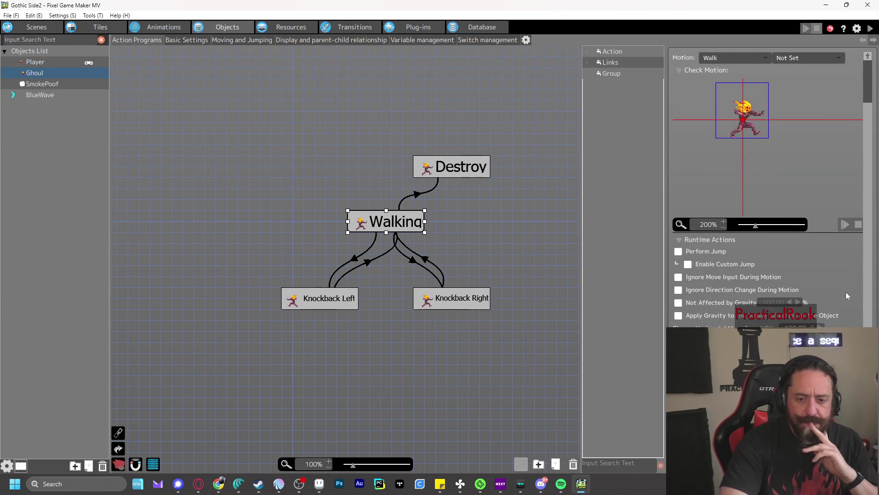
pyautogui.scroll(-5, 846, 278)
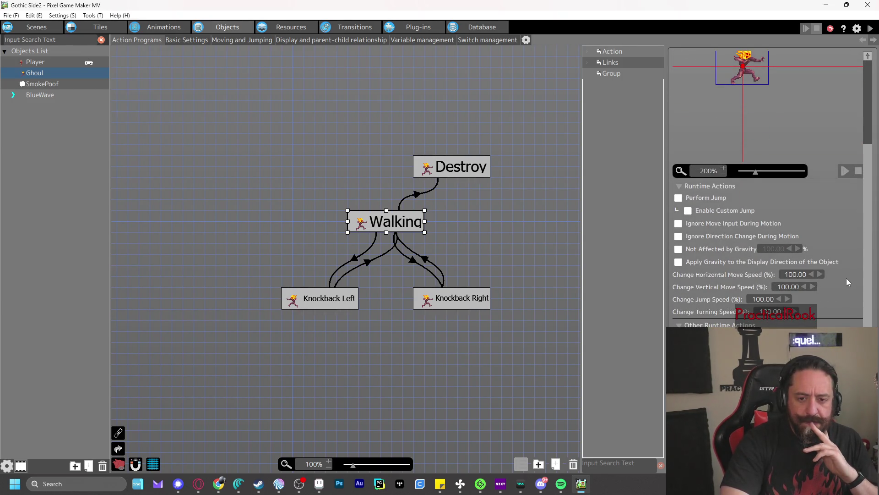
pyautogui.click(419, 194)
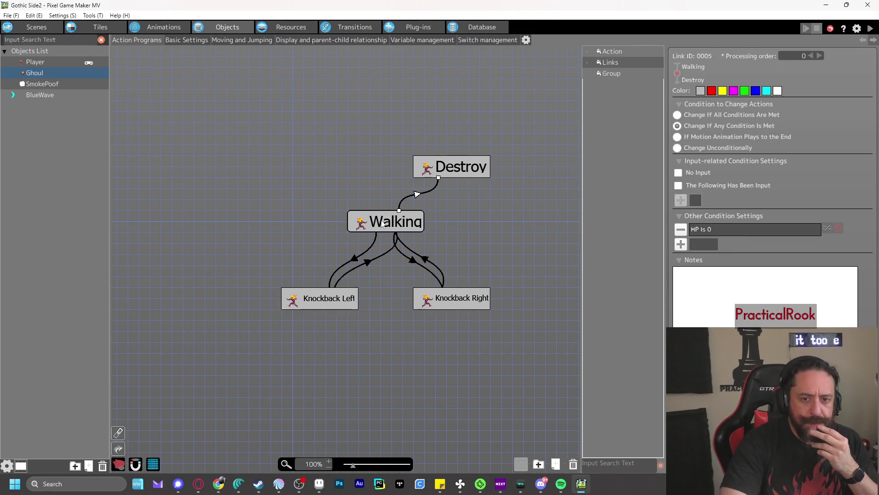
# - Review BlueWave's movement, display, variable and switch settings, then return to its action program
pyautogui.click(59, 95)
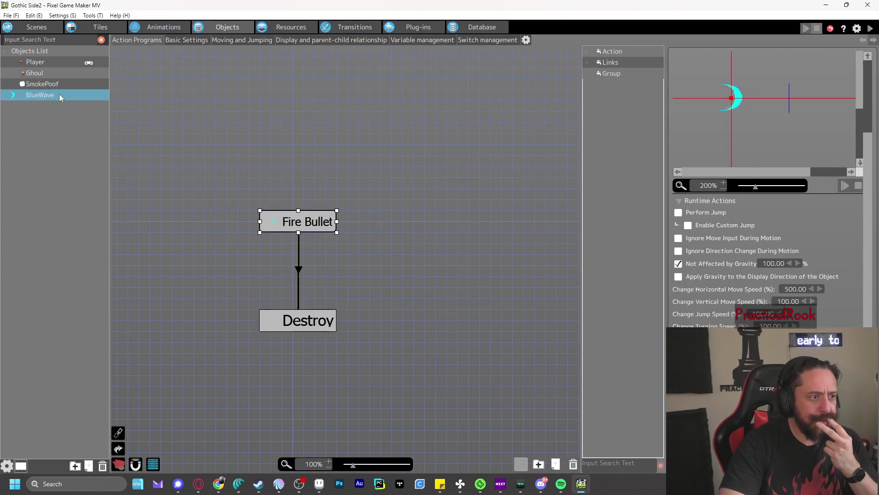
pyautogui.click(237, 40)
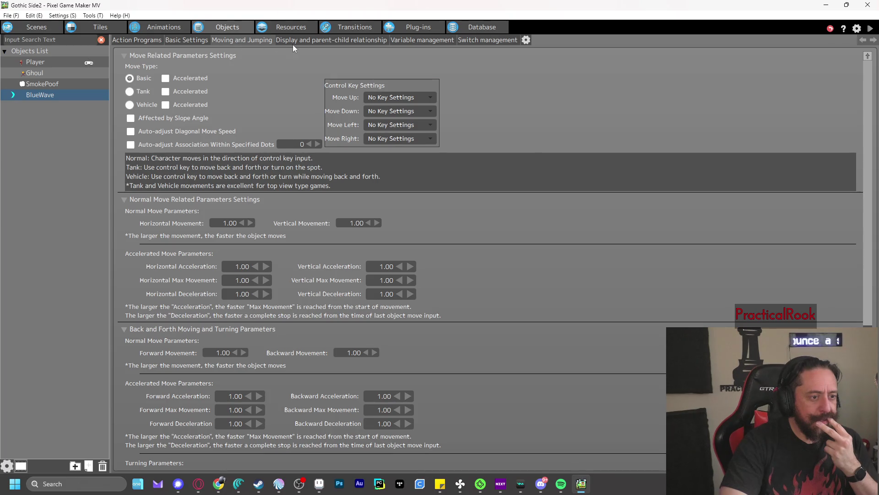
pyautogui.click(309, 42)
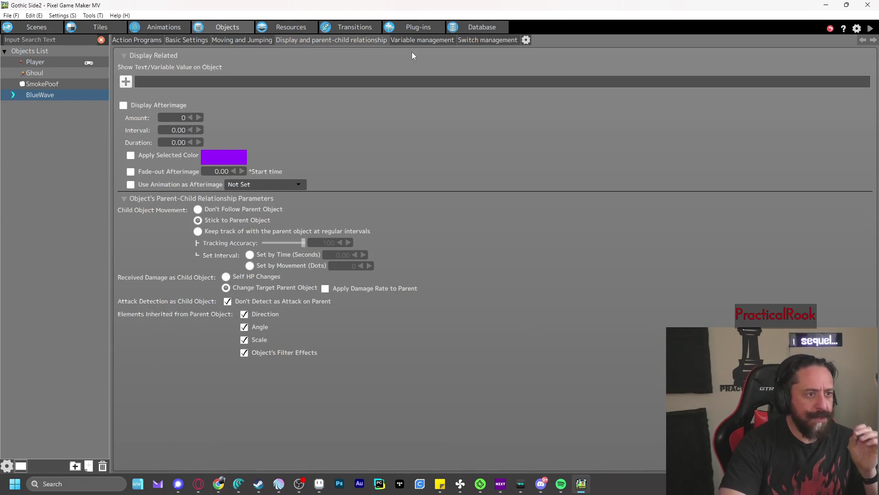
pyautogui.click(420, 41)
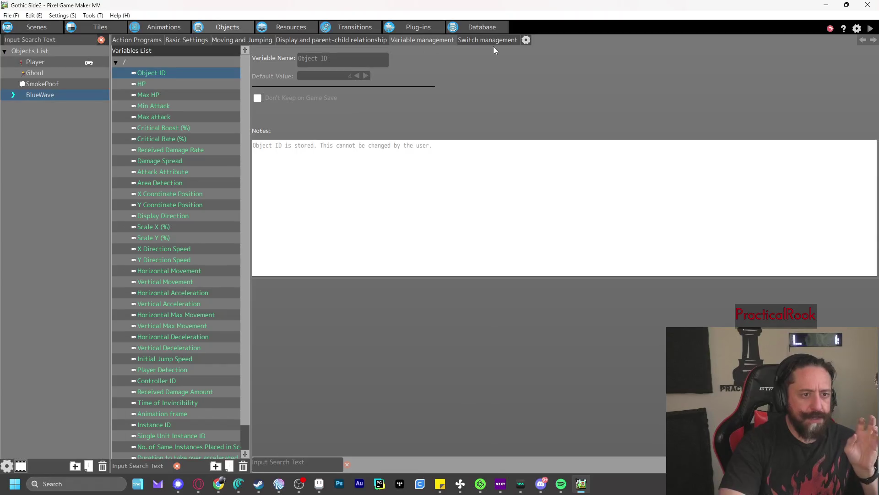
pyautogui.click(498, 41)
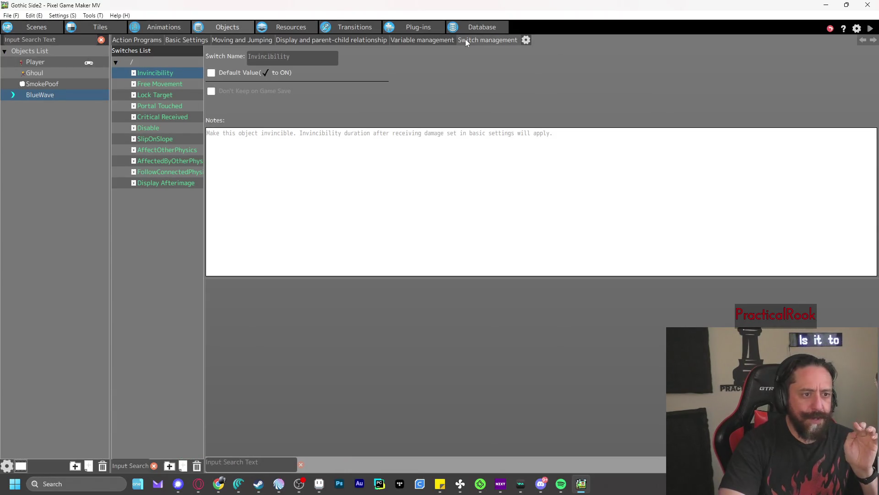
pyautogui.click(145, 40)
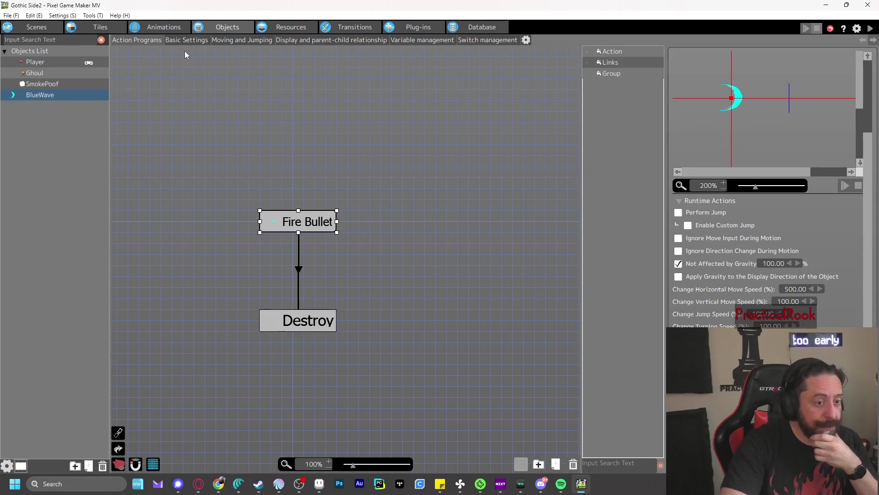
# - Raise the Fire Bullet-to-Destroy link's processing order to 1 and start a test play
pyautogui.click(299, 271)
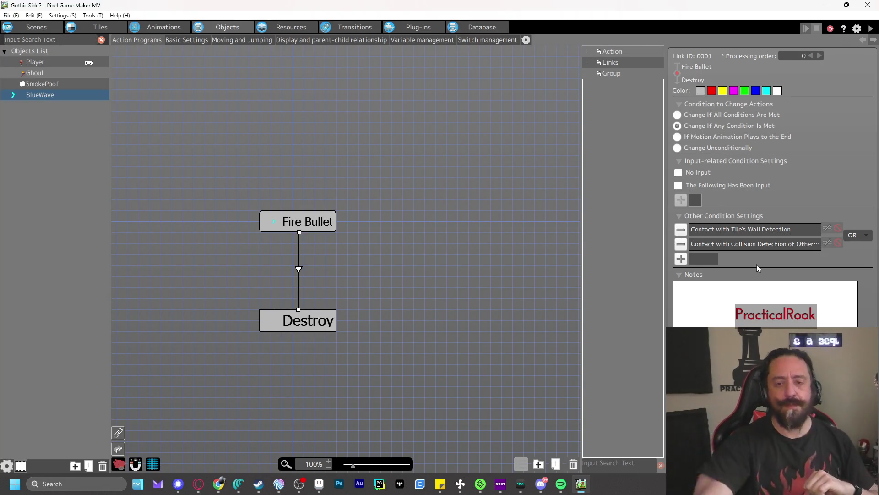
pyautogui.click(821, 56)
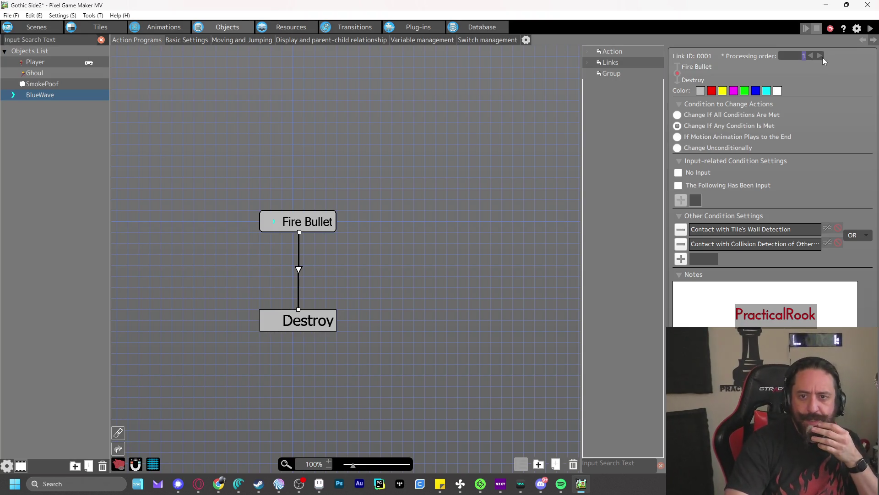
pyautogui.click(871, 29)
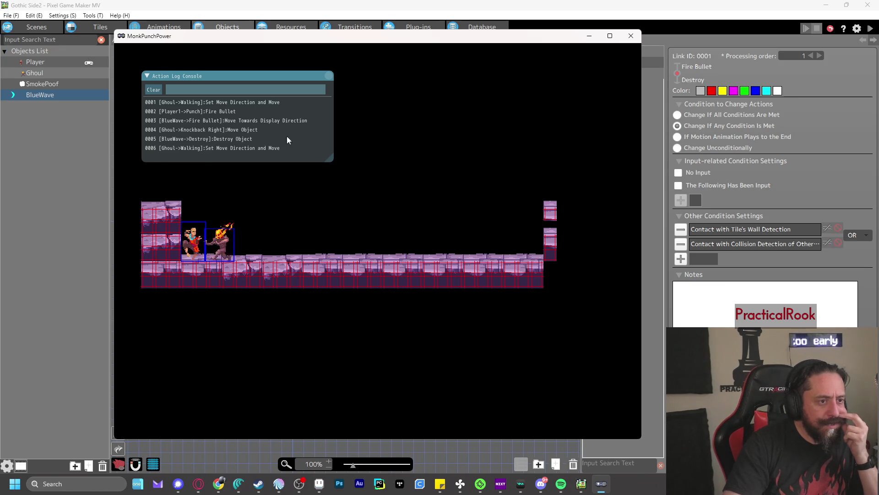
# - Close the test play and bring up BlueWave's BlueWaveShoot animation
pyautogui.click(631, 35)
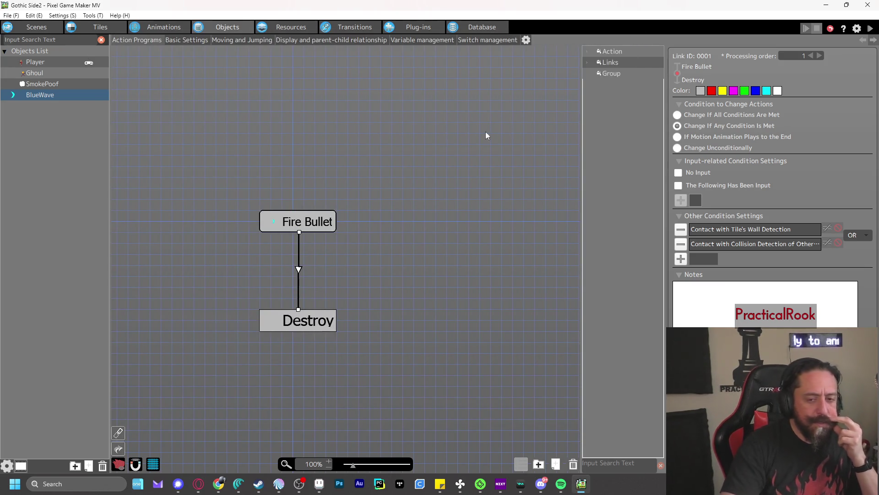
pyautogui.click(174, 27)
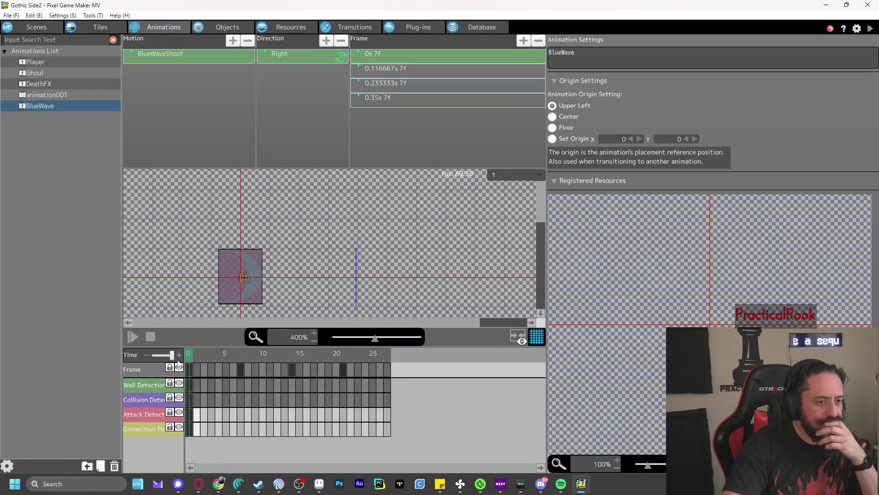
# - Step through BlueWaveShoot's wave frames and collision track, then view the Ghoul's animation and action program
pyautogui.click(141, 400)
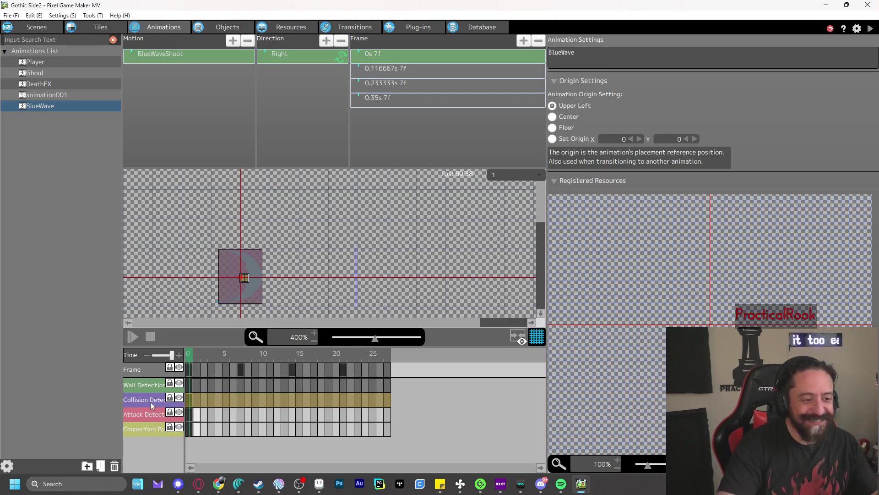
pyautogui.click(192, 63)
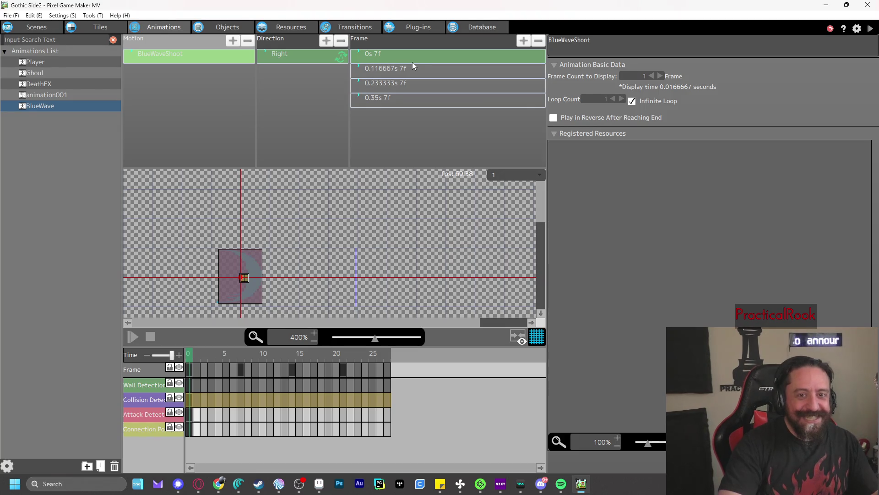
pyautogui.click(395, 57)
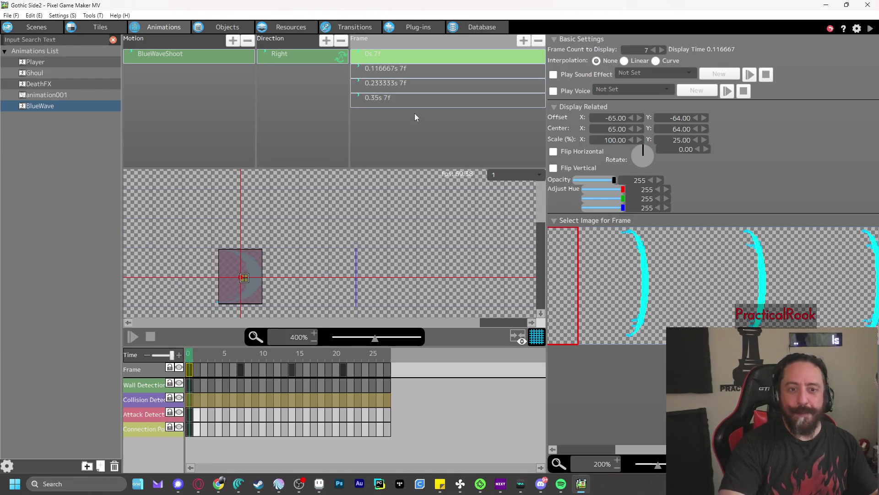
pyautogui.click(403, 71)
pyautogui.click(403, 87)
pyautogui.click(404, 99)
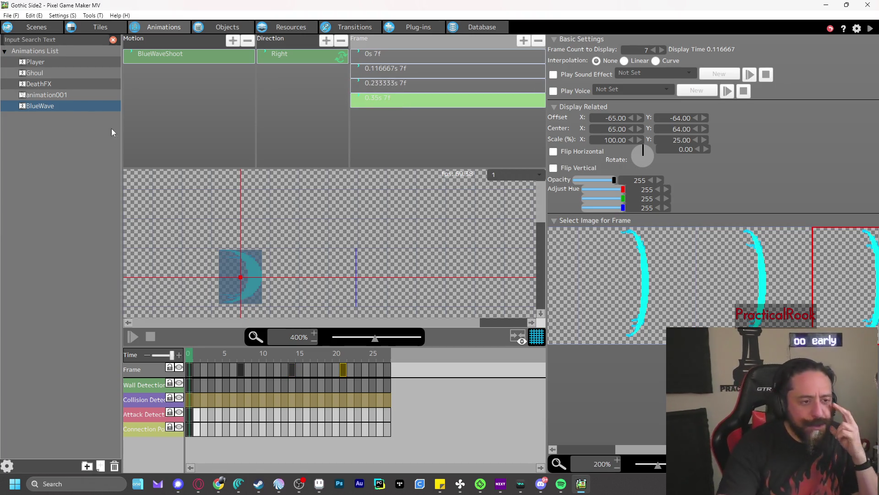
pyautogui.click(54, 72)
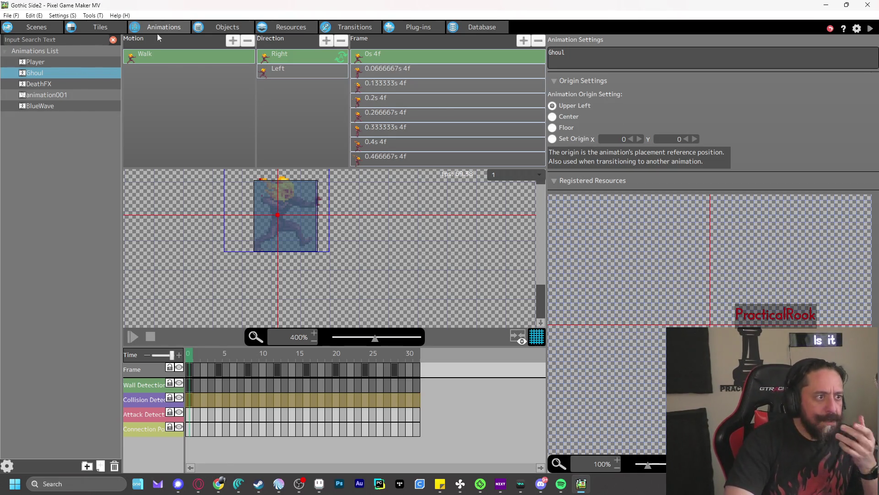
pyautogui.click(213, 26)
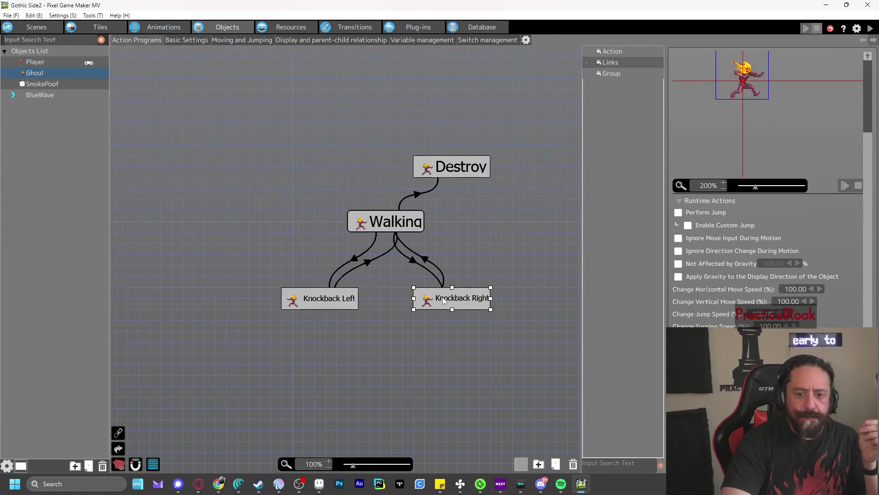
# - On the Walking-to-Knockback Right link, invert the Hit an Attack Detection condition with NOT
pyautogui.rightClick(456, 303)
pyautogui.click(447, 253)
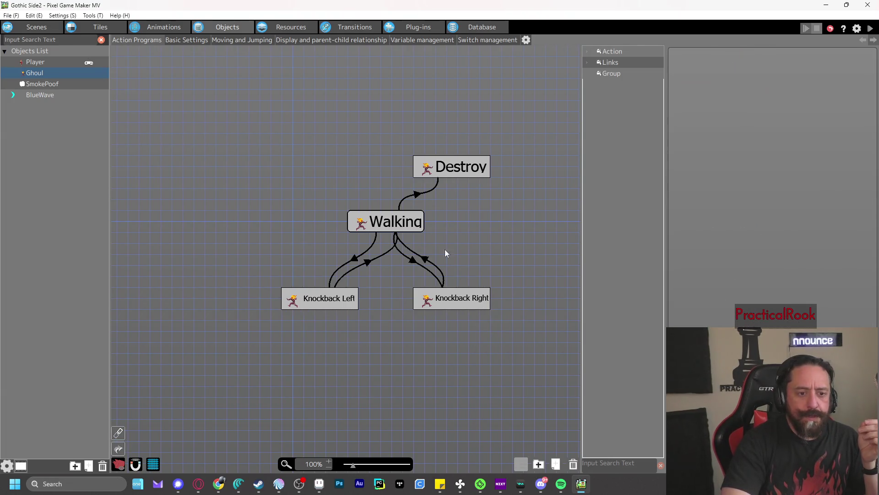
pyautogui.click(413, 262)
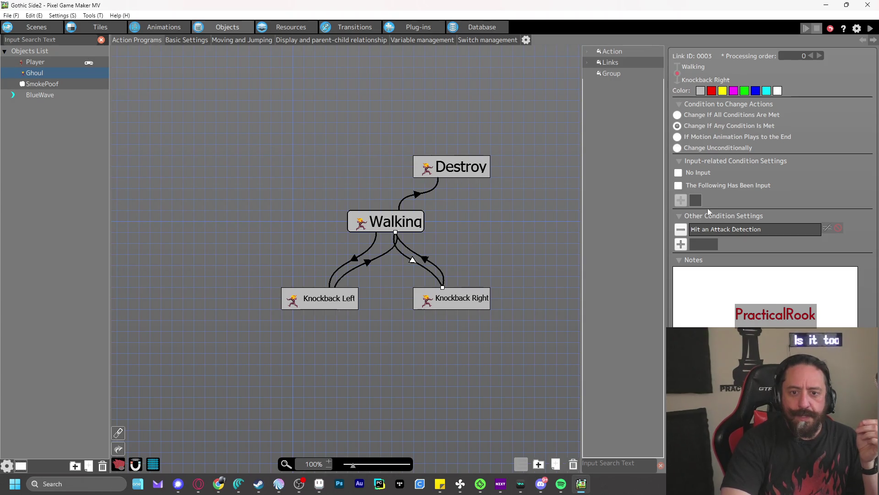
pyautogui.hotkey('alt', 'Tab')
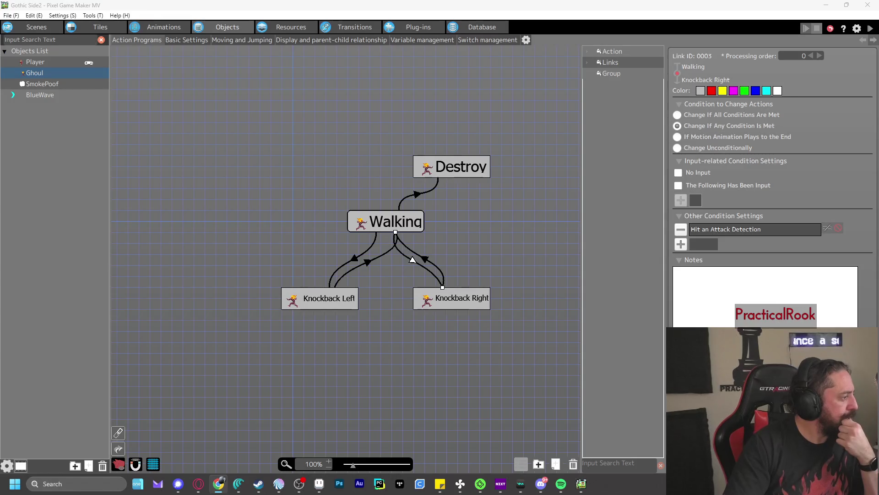
pyautogui.rightClick(412, 259)
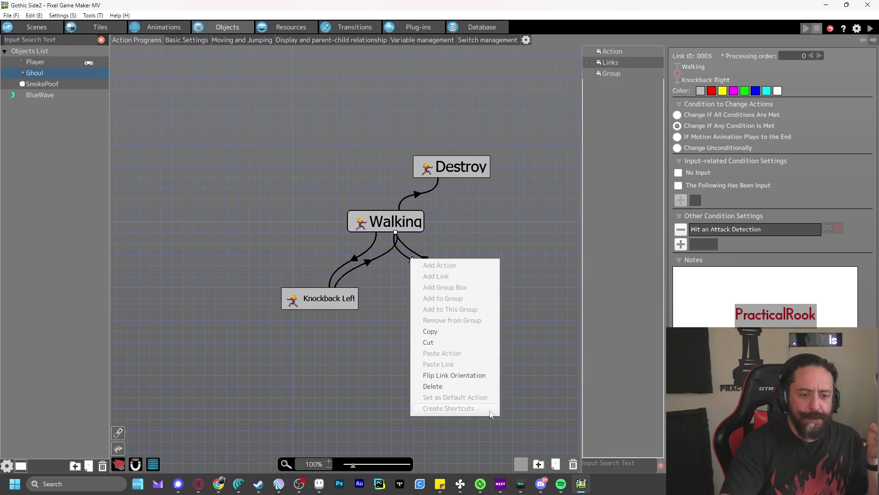
pyautogui.click(629, 362)
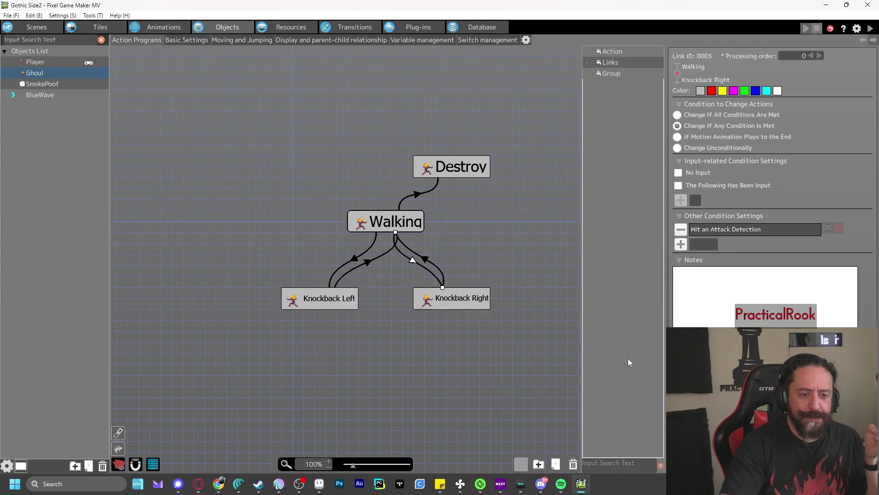
pyautogui.click(838, 228)
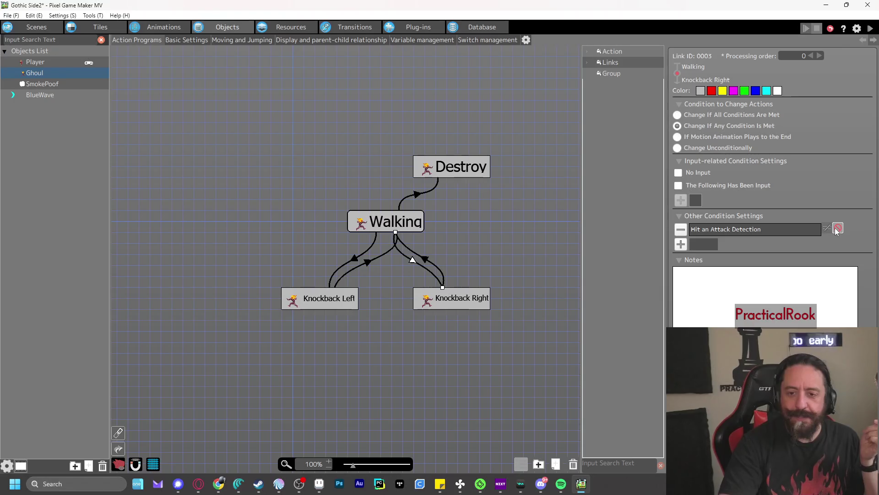
# - Check the Knockback Left and Knockback Right links, then save and launch a test play
pyautogui.click(357, 258)
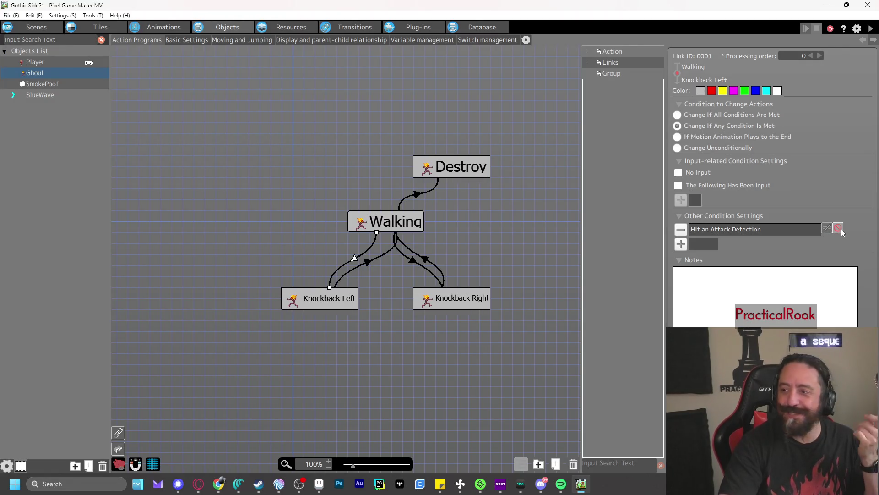
pyautogui.click(377, 262)
pyautogui.click(439, 269)
pyautogui.click(870, 28)
# - Punch twice to fire BlueWave shots, then close the test play
pyautogui.press('z')
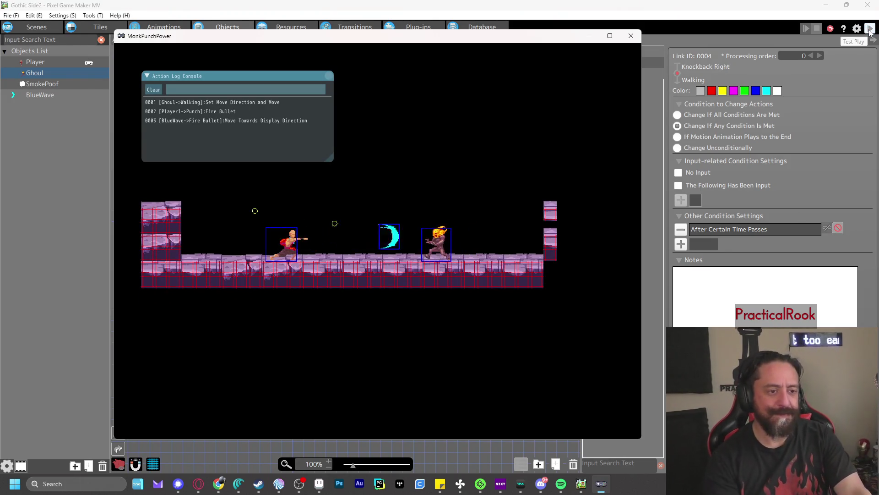
pyautogui.press('z')
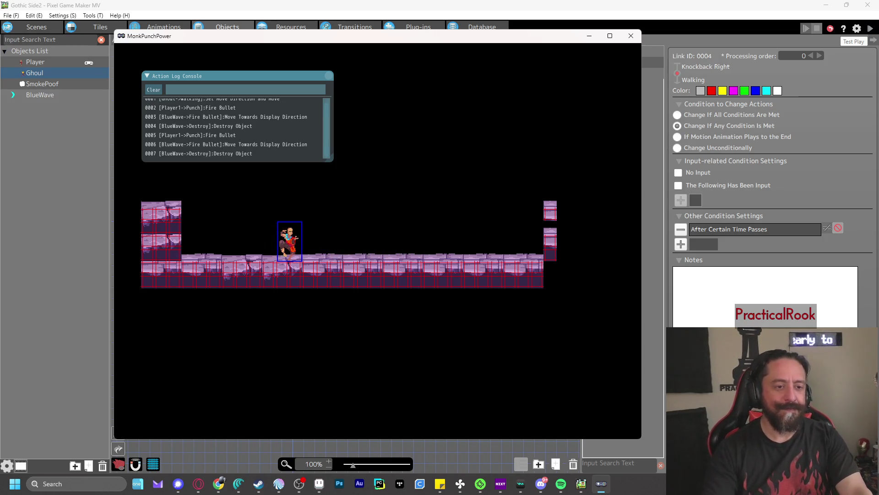
pyautogui.click(631, 36)
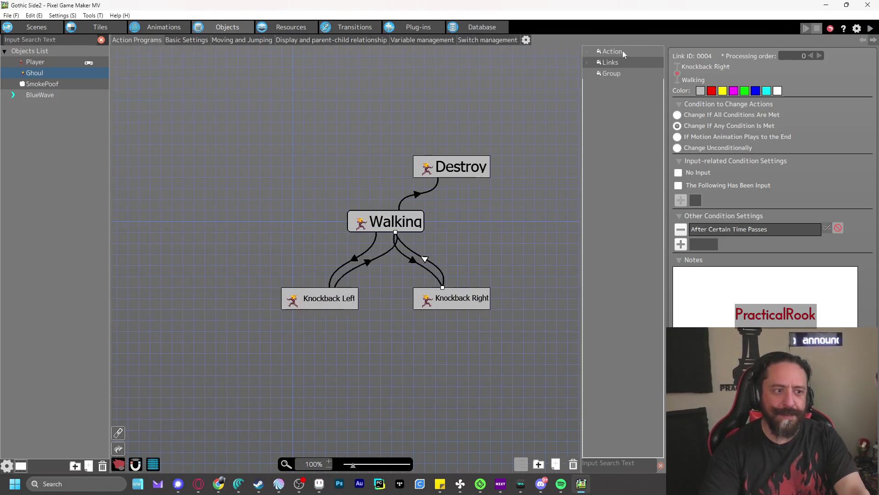
# - Recheck the Walking-to-Knockback Left link, then bring up BlueWave's action program
pyautogui.click(837, 228)
pyautogui.click(355, 258)
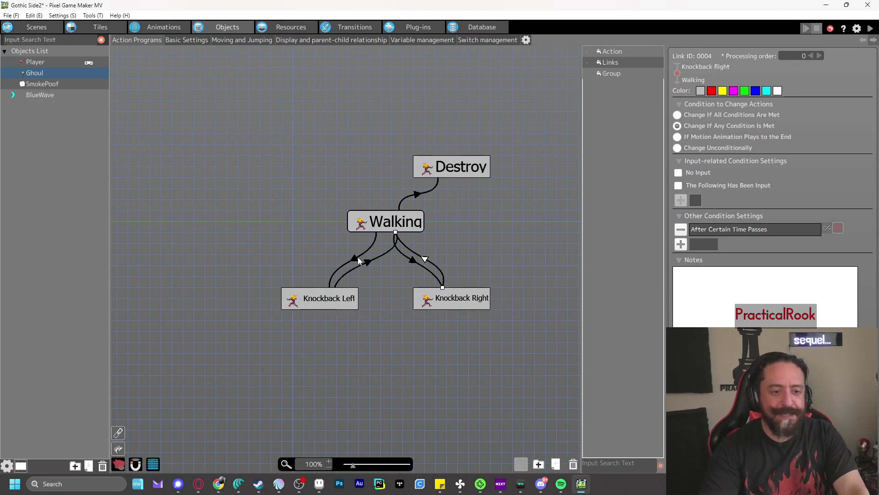
pyautogui.click(838, 228)
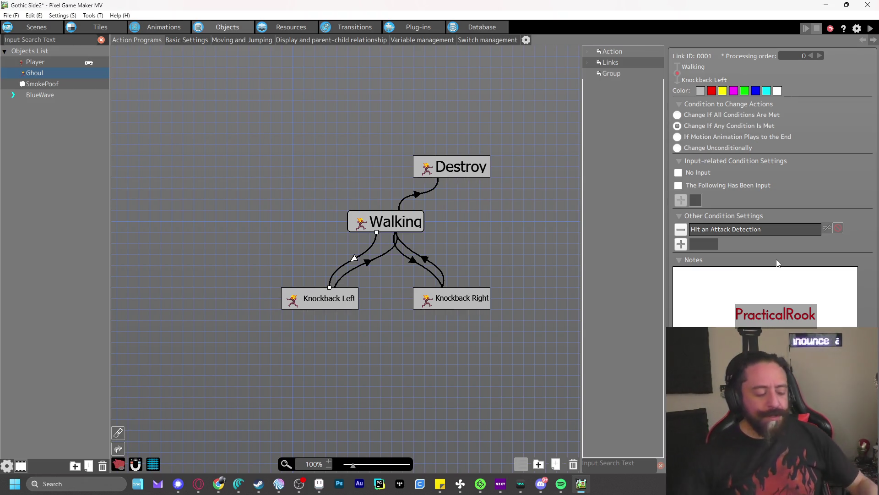
pyautogui.click(36, 97)
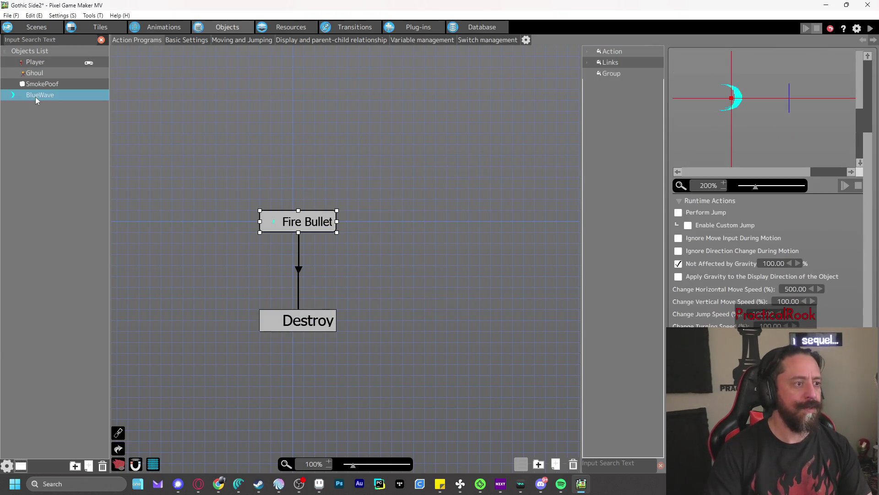
# - Test-play firing a BlueWave, then invert the Fire Bullet→Destroy link's contact-with-other-objects condition
pyautogui.click(298, 272)
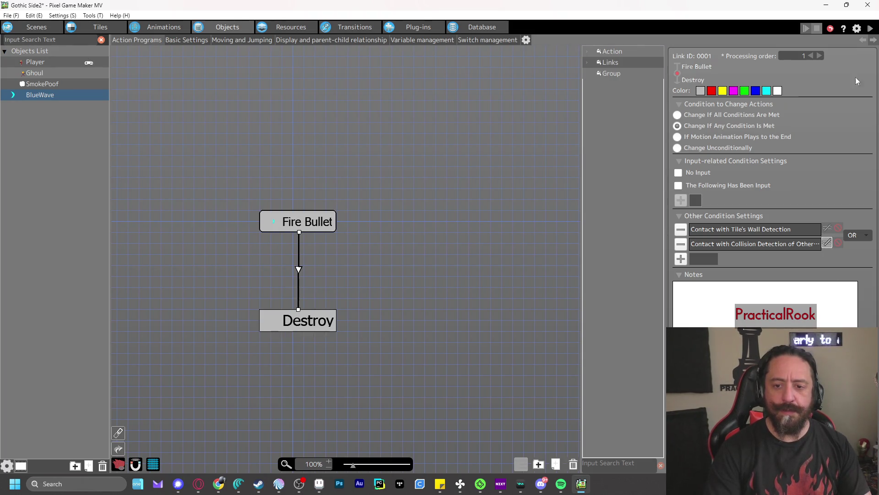
pyautogui.click(870, 28)
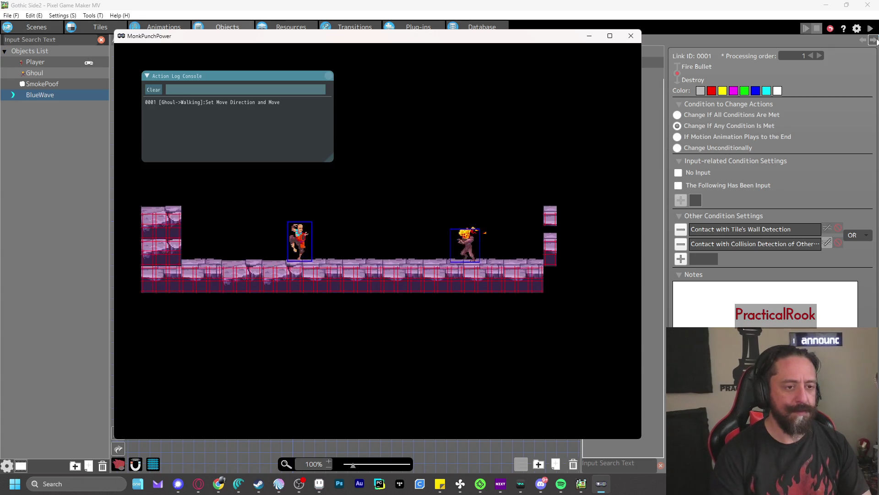
pyautogui.press('Left')
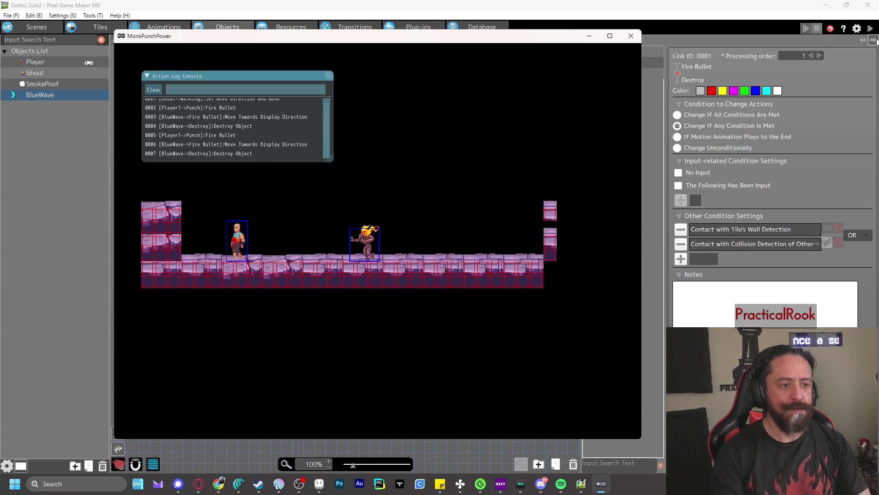
pyautogui.press('z')
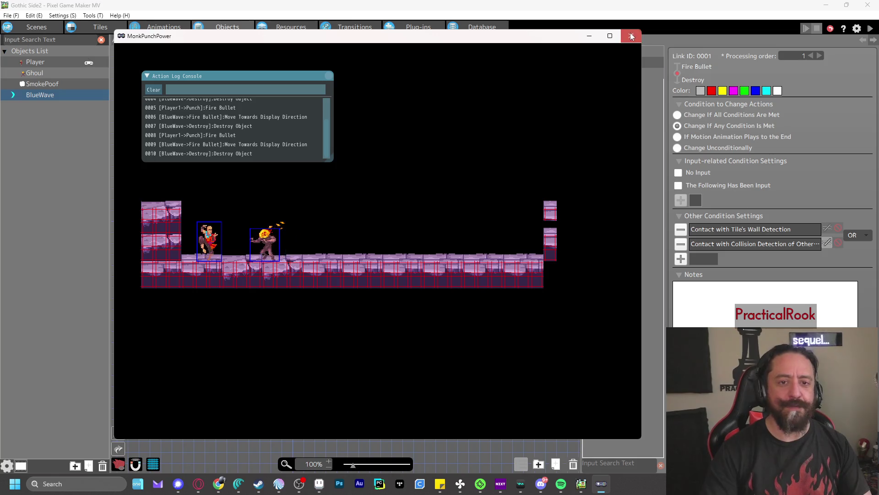
pyautogui.click(631, 35)
pyautogui.click(824, 243)
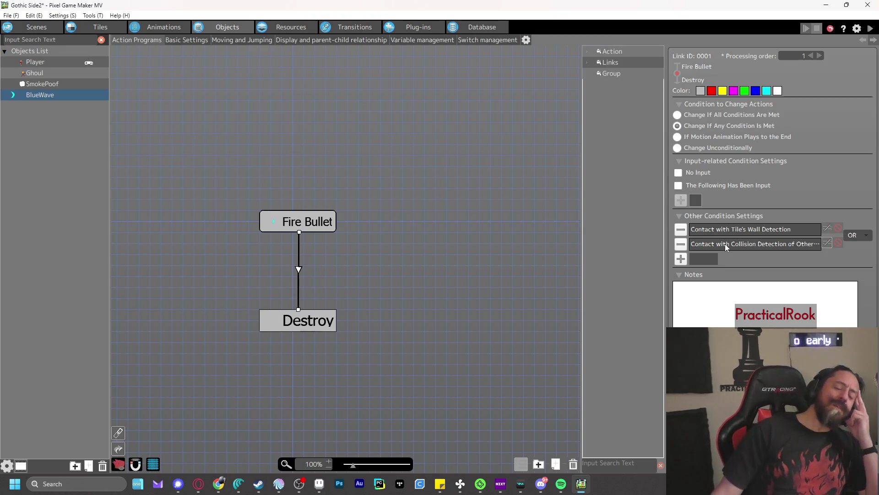
# - Compare the Ghoul's basic settings (HP and Max HP 2, attack 1) with the Player's, then test-play
pyautogui.click(45, 73)
pyautogui.click(183, 40)
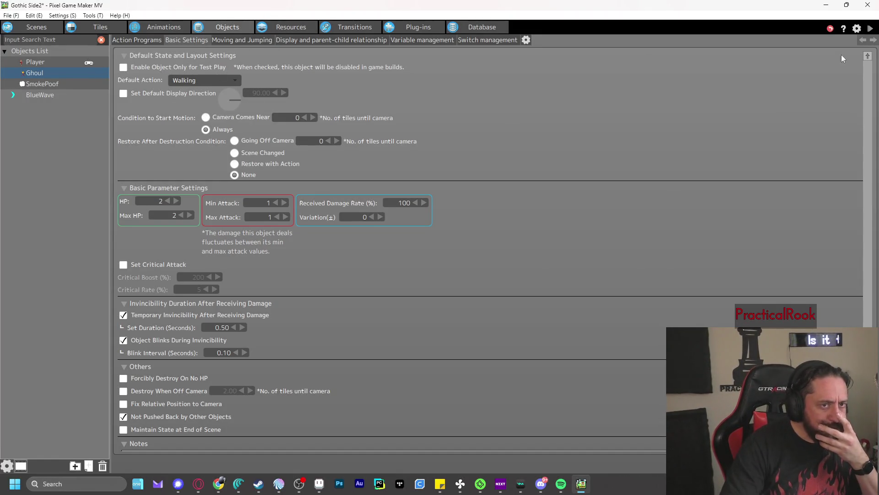
pyautogui.click(33, 63)
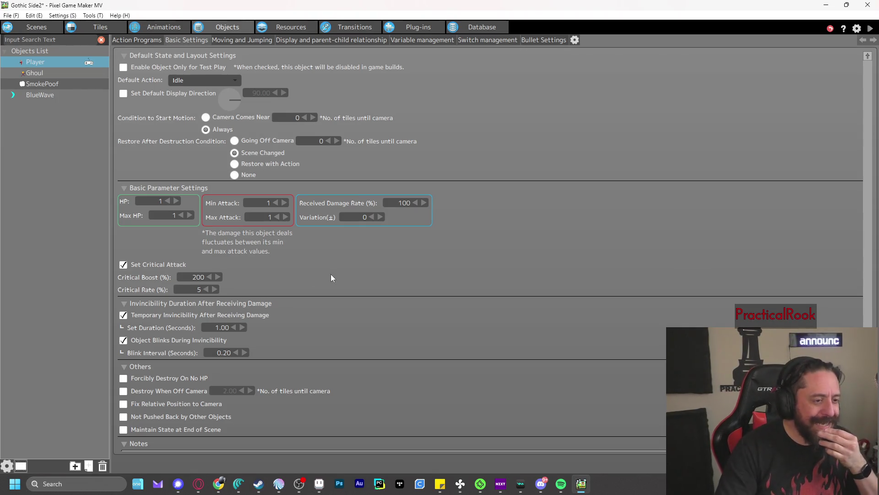
pyautogui.click(46, 75)
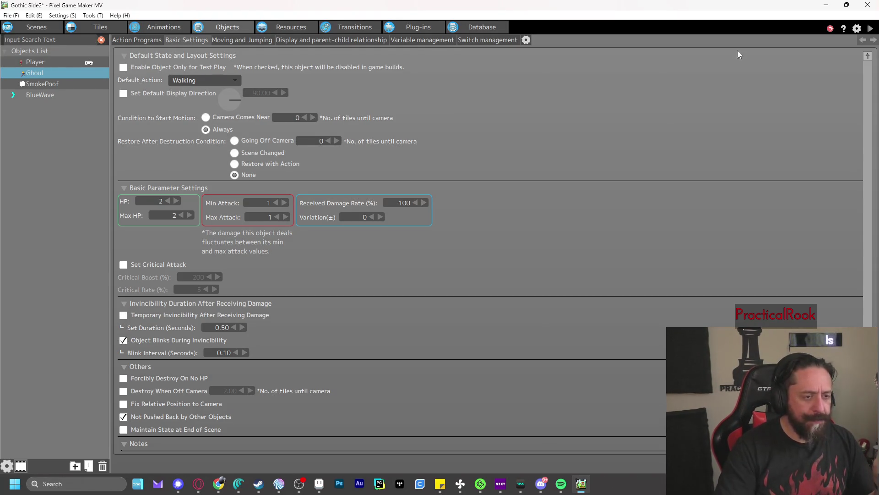
pyautogui.click(870, 28)
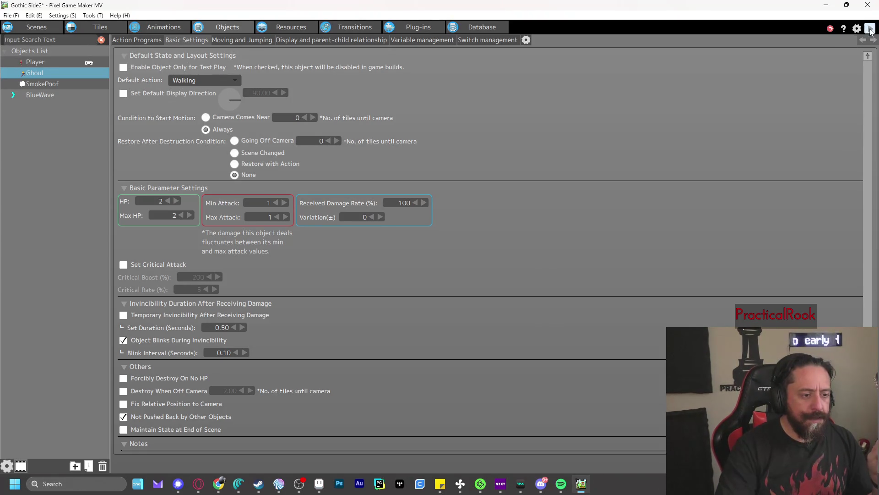
# - Punch twice in test play, then enable the Ghoul's Temporary Invincibility After Receiving Damage
pyautogui.press('z')
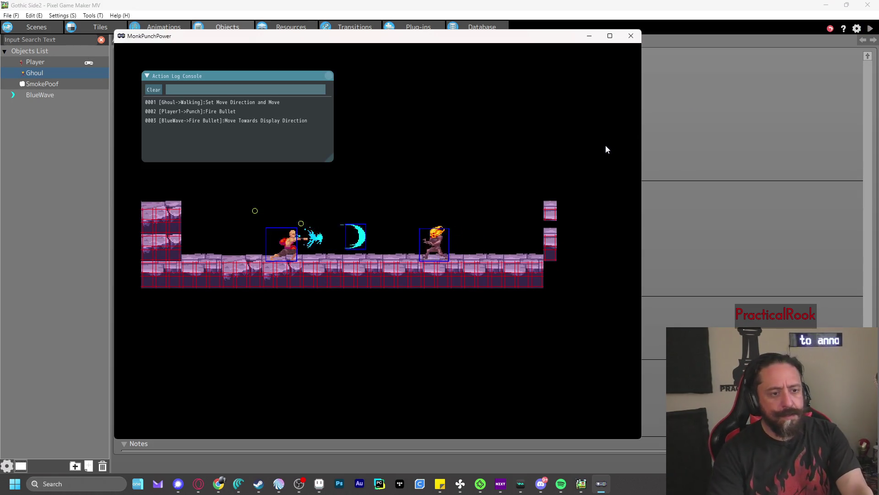
pyautogui.press('z')
pyautogui.press('z')
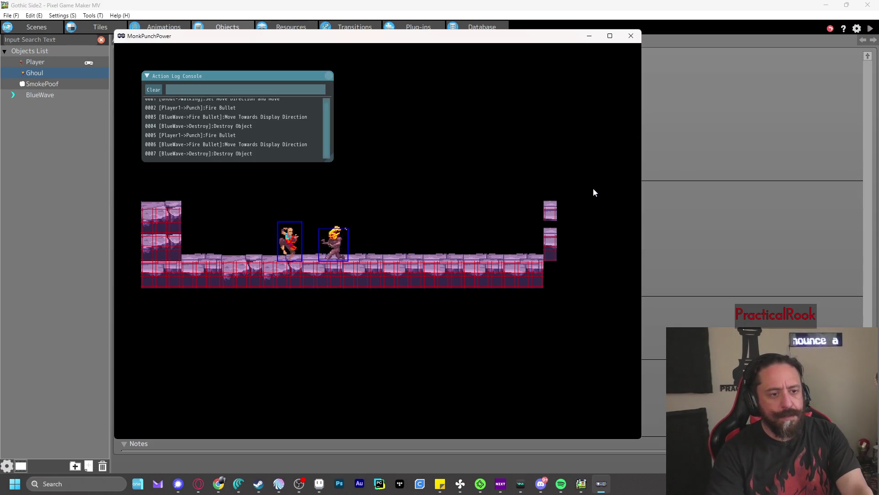
pyautogui.click(624, 40)
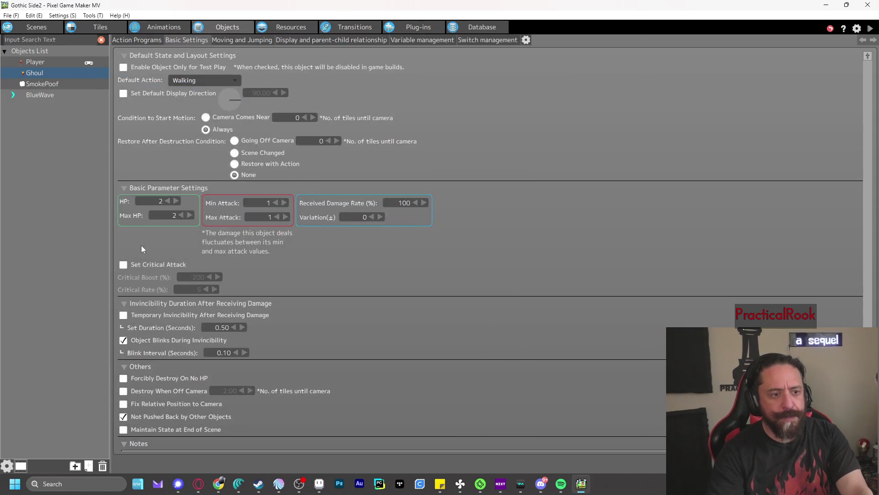
pyautogui.click(124, 315)
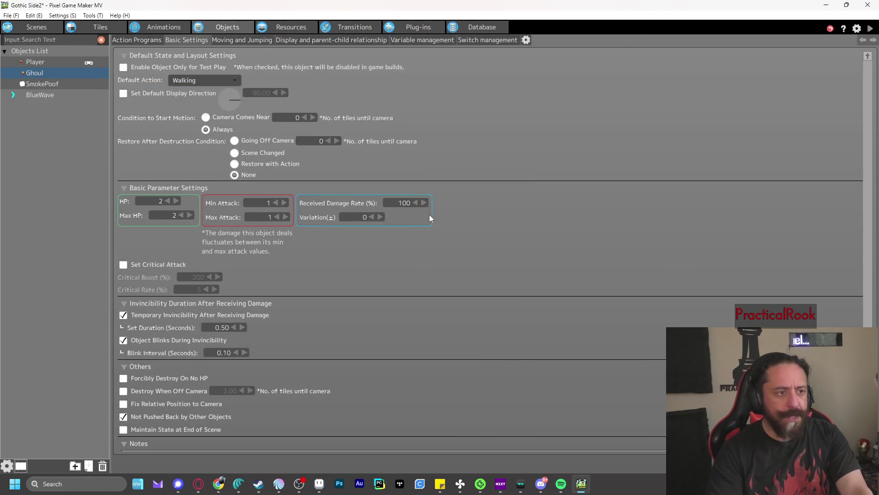
# - Show BlueWave's action program with the Fire Bullet and Destroy nodes centred
pyautogui.click(124, 42)
pyautogui.moveTo(393, 145); pyautogui.dragTo(310, 144)
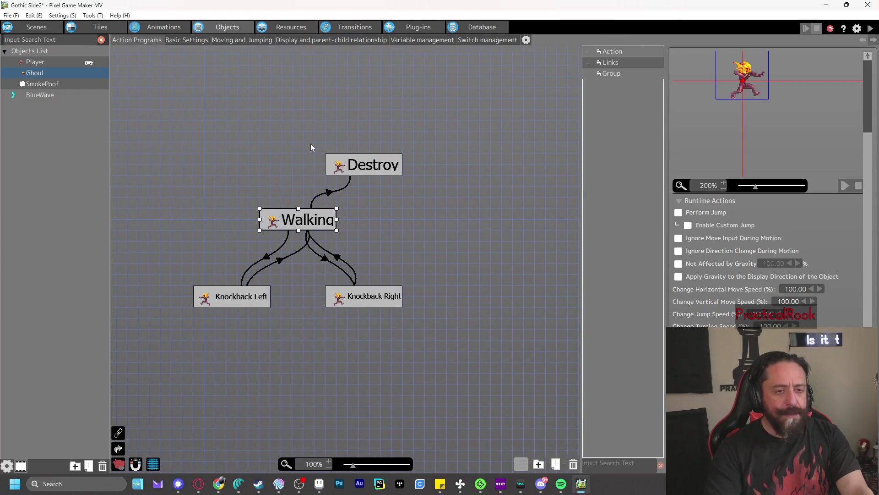
pyautogui.click(50, 93)
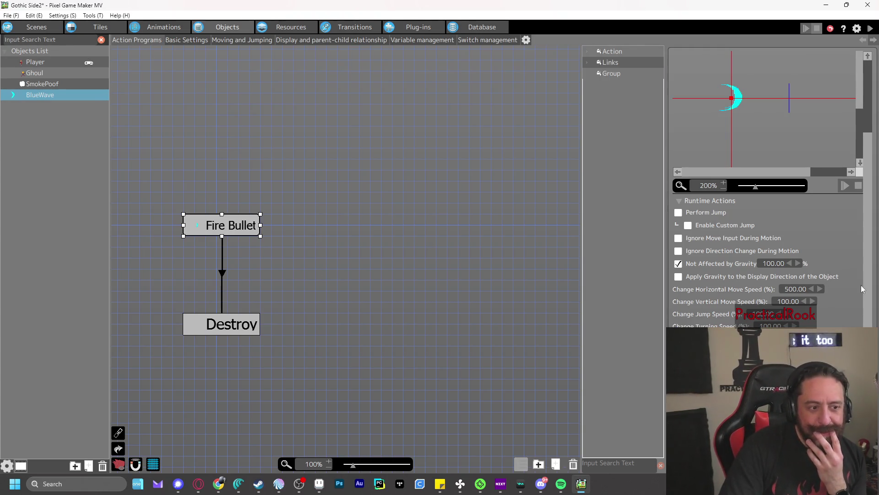
pyautogui.scroll(3, 835, 271)
pyautogui.scroll(1, 845, 286)
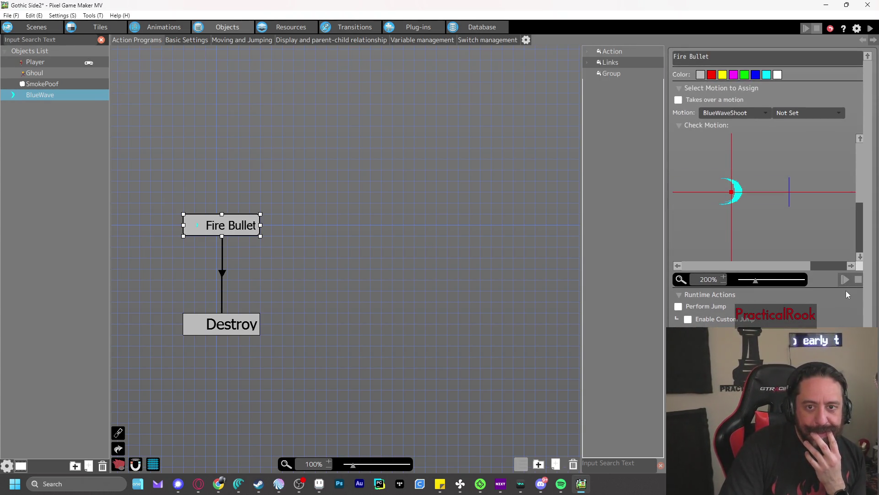
pyautogui.moveTo(289, 200); pyautogui.dragTo(393, 187)
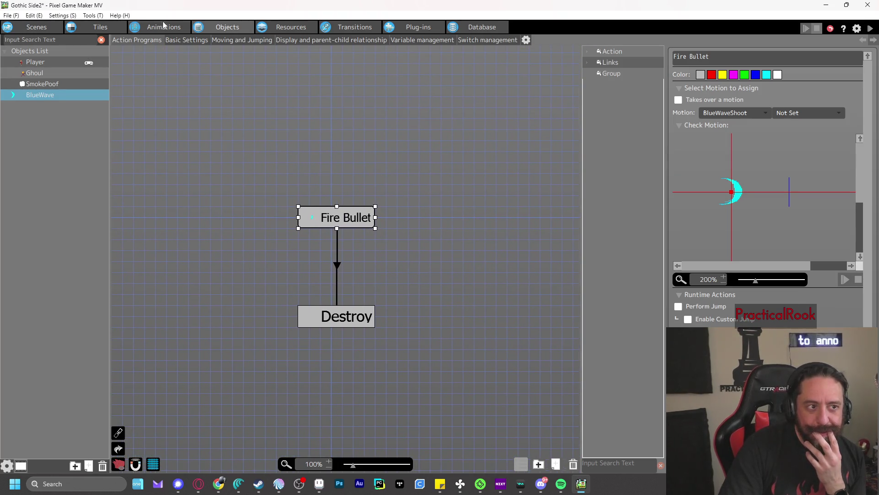
# - Switch to the Animations view showing the Ghoul's Walk animation frames
pyautogui.click(163, 23)
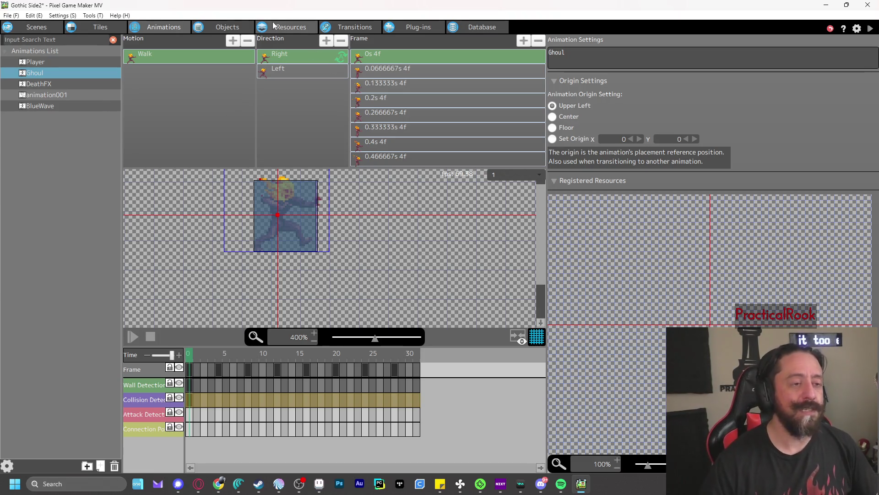
# - Check the last BlueWave animation frame's settings, then open Aseprite's New Sprite dialog (128×128 transparent RGB)
pyautogui.click(324, 484)
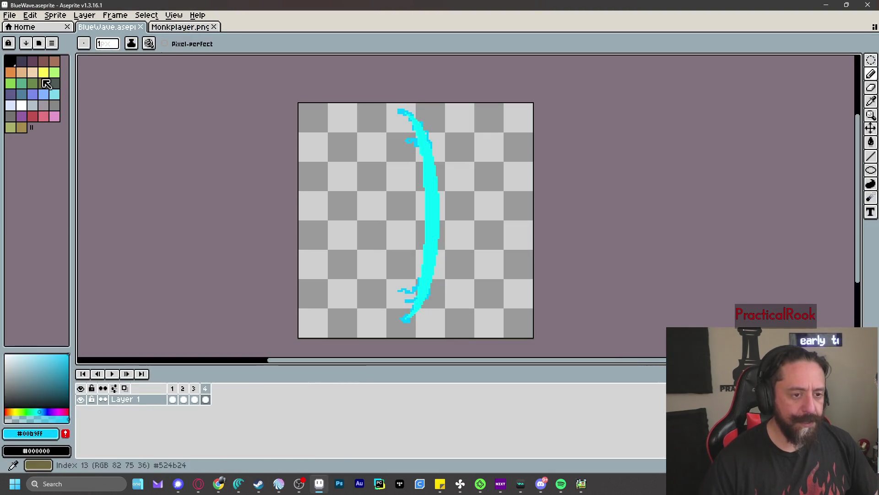
pyautogui.click(10, 15)
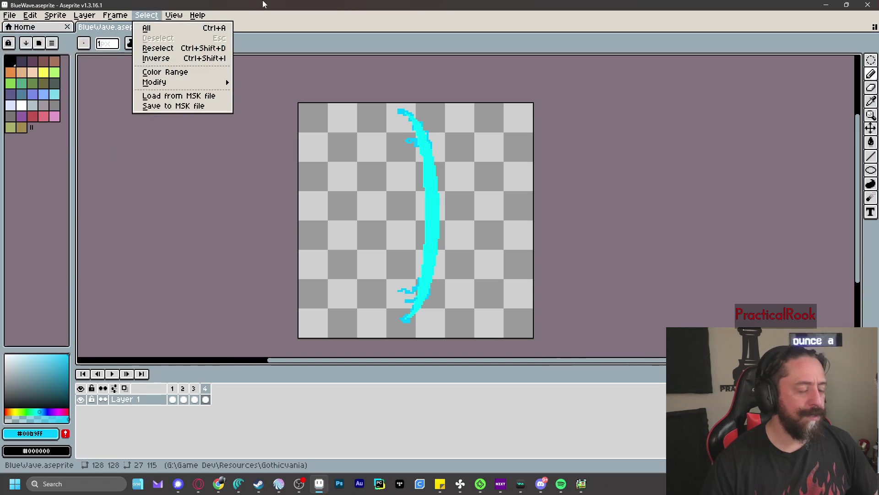
pyautogui.click(581, 483)
pyautogui.click(40, 107)
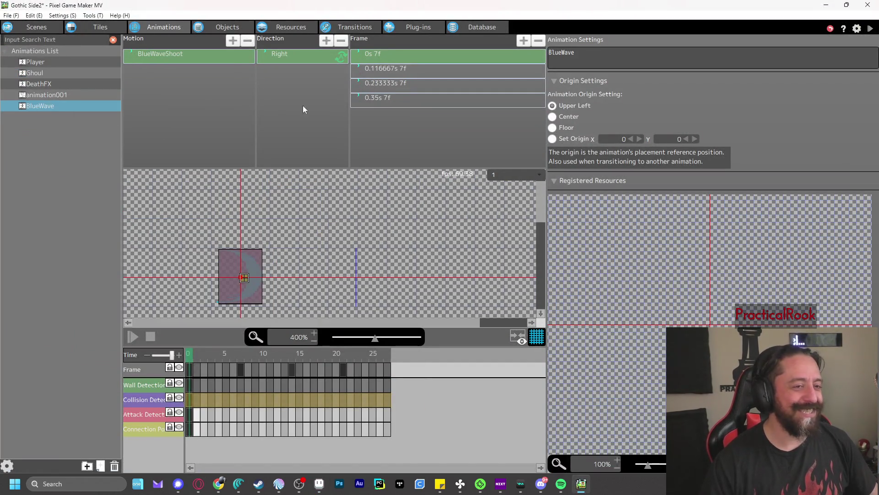
pyautogui.click(410, 100)
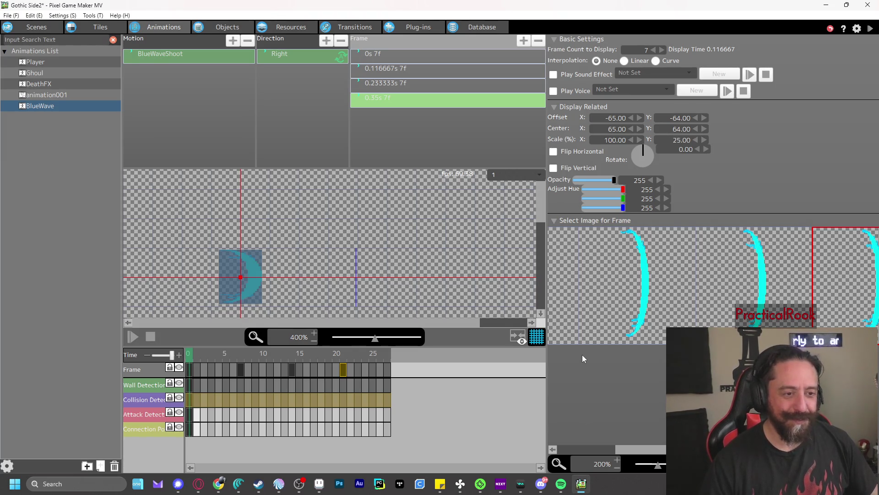
pyautogui.click(319, 483)
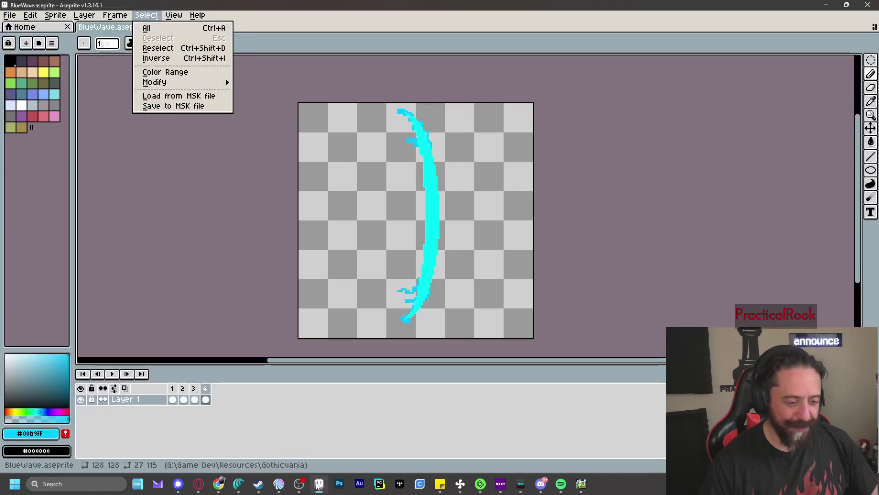
pyautogui.click(18, 28)
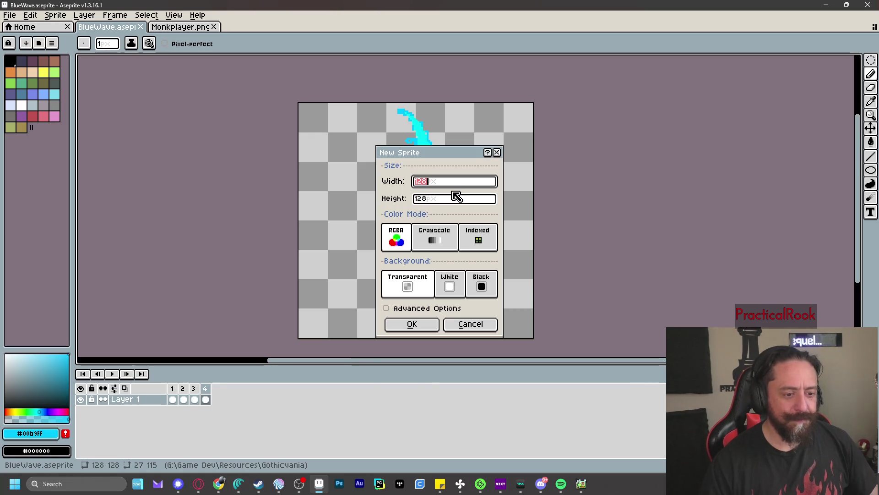
# - Create a new 34x34 sprite in Aseprite
pyautogui.write('34')
pyautogui.press('Tab')
pyautogui.write('34')
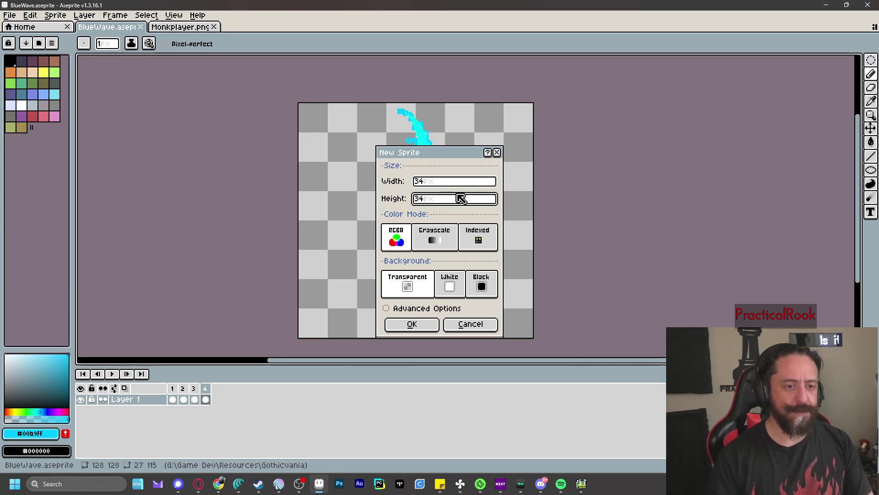
pyautogui.click(410, 330)
pyautogui.scroll(7, 498, 209)
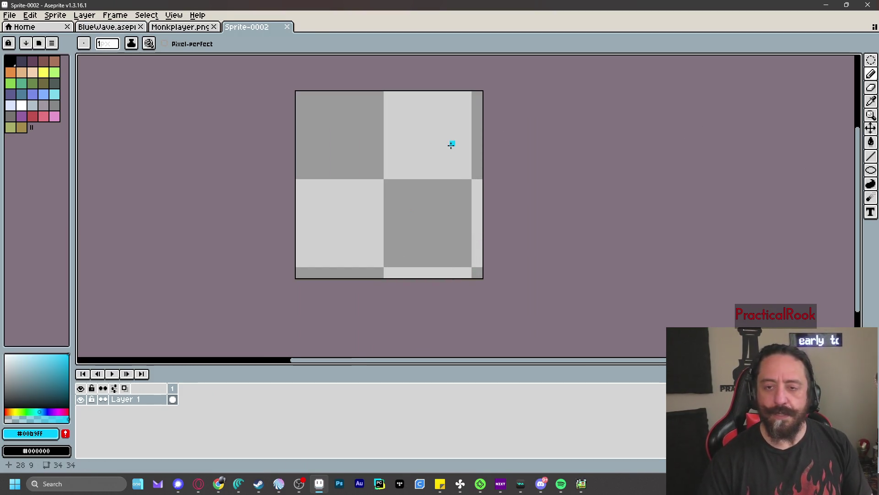
pyautogui.scroll(-1, 452, 145)
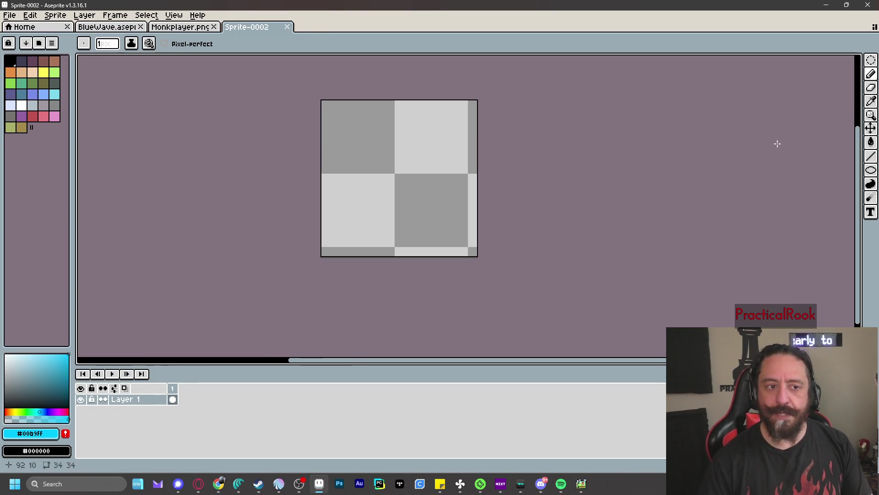
# - Draw a filled green circle across the sprite
pyautogui.click(871, 171)
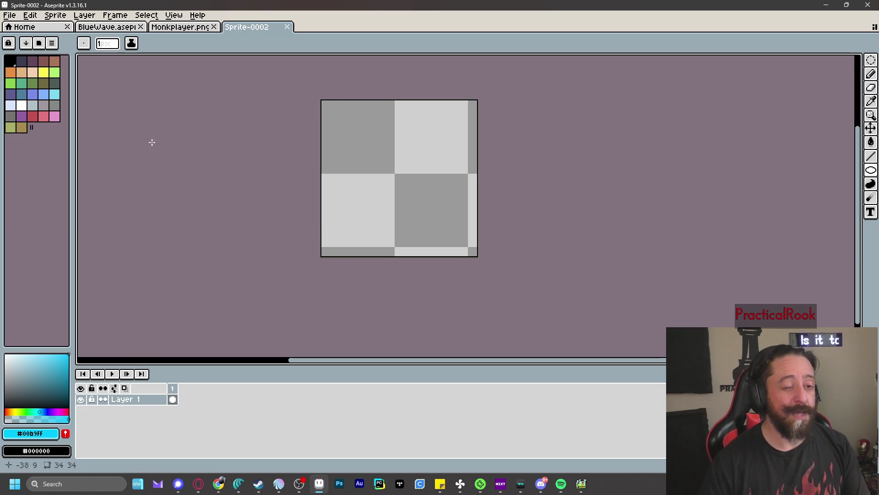
pyautogui.click(10, 83)
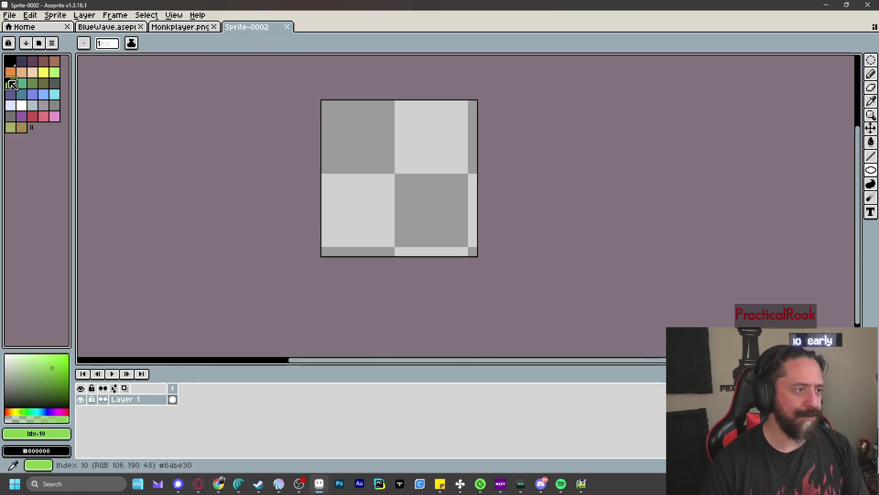
pyautogui.click(872, 179)
pyautogui.click(851, 170)
pyautogui.moveTo(342, 120)
pyautogui.mouseDown()
pyautogui.moveTo(434, 220)
pyautogui.moveTo(466, 240)
pyautogui.mouseUp()
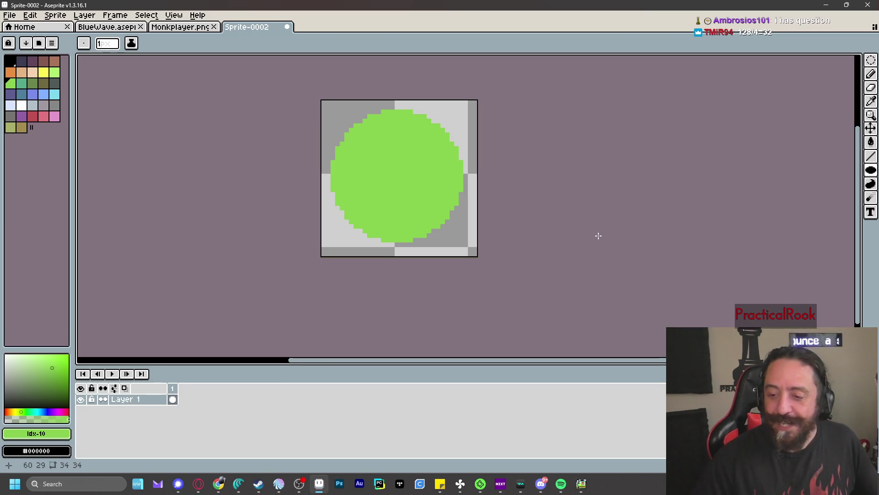
# - Draw a lighter-green ellipse outline ringing the circle
pyautogui.click(54, 73)
pyautogui.click(871, 170)
pyautogui.click(844, 169)
pyautogui.moveTo(344, 115)
pyautogui.mouseDown()
pyautogui.moveTo(436, 233)
pyautogui.moveTo(464, 239)
pyautogui.moveTo(461, 250)
pyautogui.moveTo(438, 246)
pyautogui.moveTo(465, 261)
pyautogui.moveTo(474, 258)
pyautogui.moveTo(461, 245)
pyautogui.moveTo(471, 249)
pyautogui.moveTo(460, 248)
pyautogui.moveTo(481, 238)
pyautogui.mouseUp()
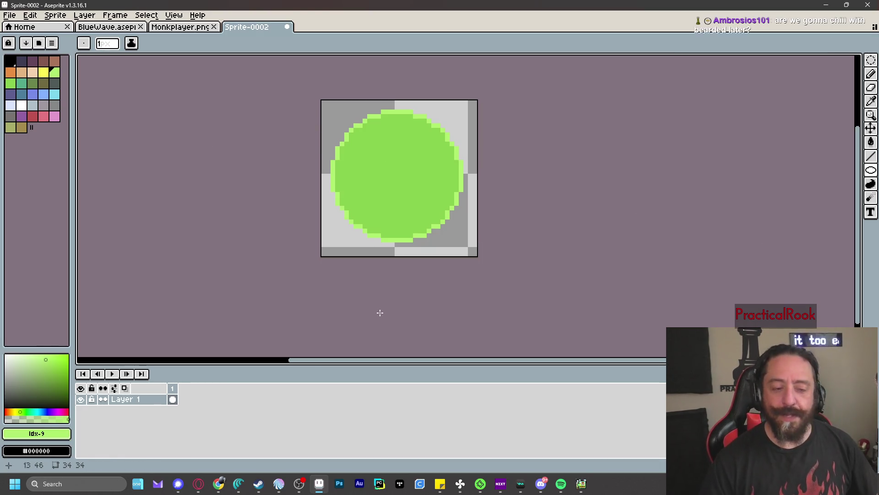
pyautogui.rightClick(140, 399)
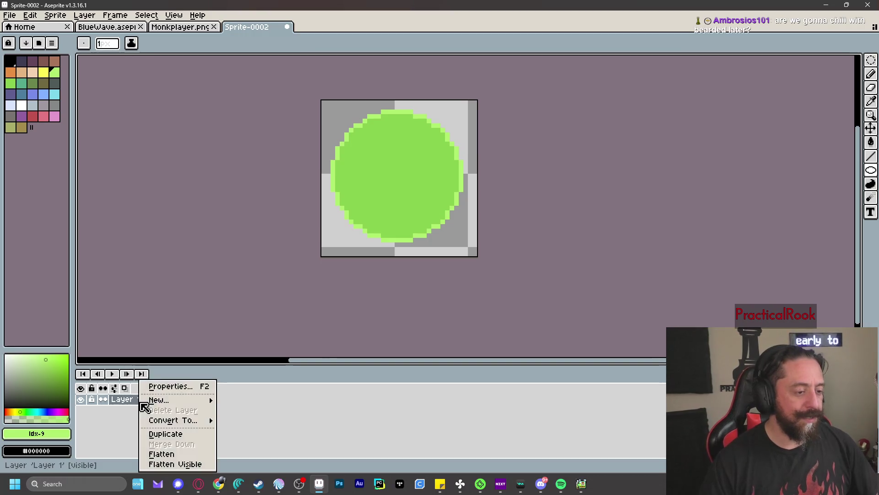
# - Add a new Layer 2 and draw a light-green highlight arc with the Pencil
pyautogui.moveTo(177, 400)
pyautogui.click(259, 401)
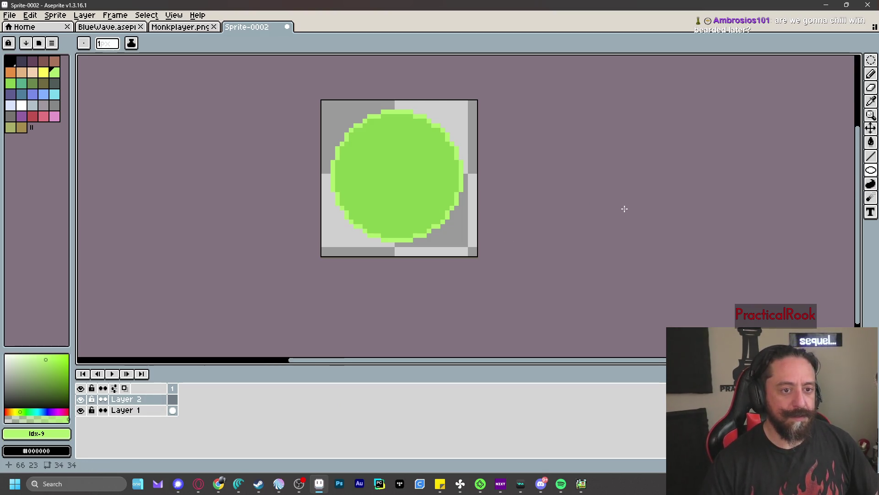
pyautogui.click(873, 173)
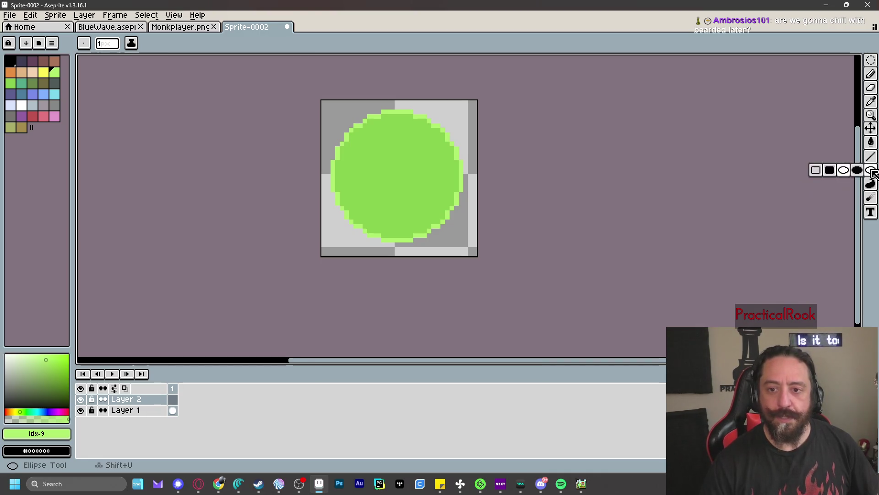
pyautogui.click(806, 171)
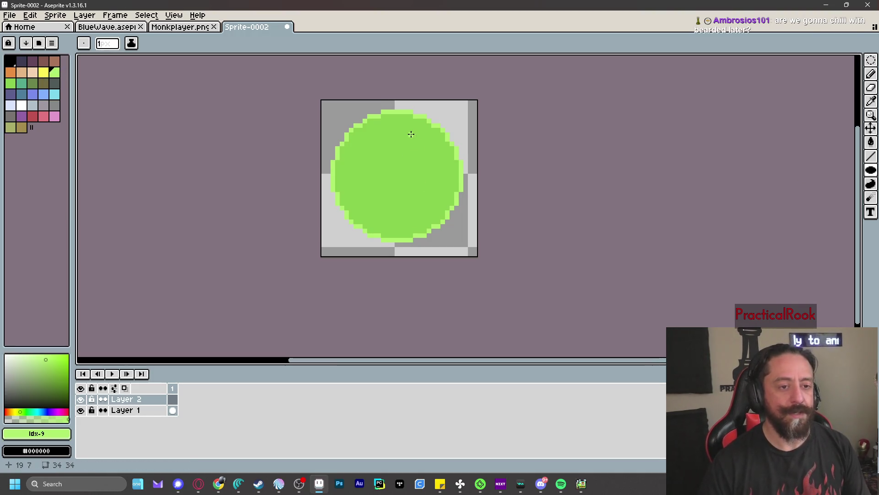
pyautogui.press('b')
pyautogui.moveTo(405, 130); pyautogui.dragTo(437, 151)
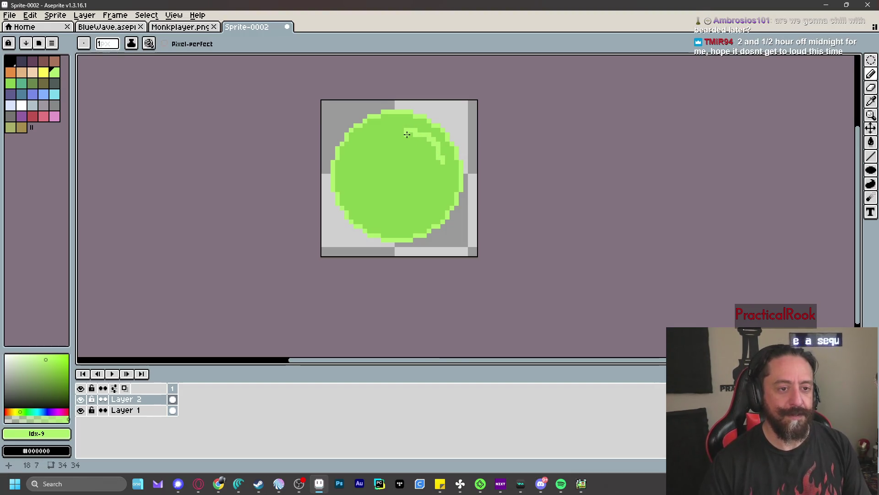
# - Add paler custom-green highlight pixels along the arc on the circle's upper right
pyautogui.click(12, 86)
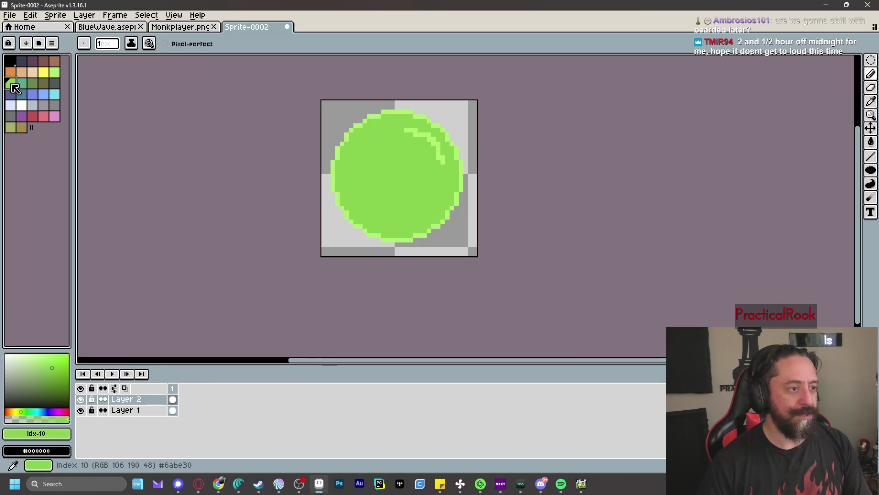
pyautogui.click(49, 363)
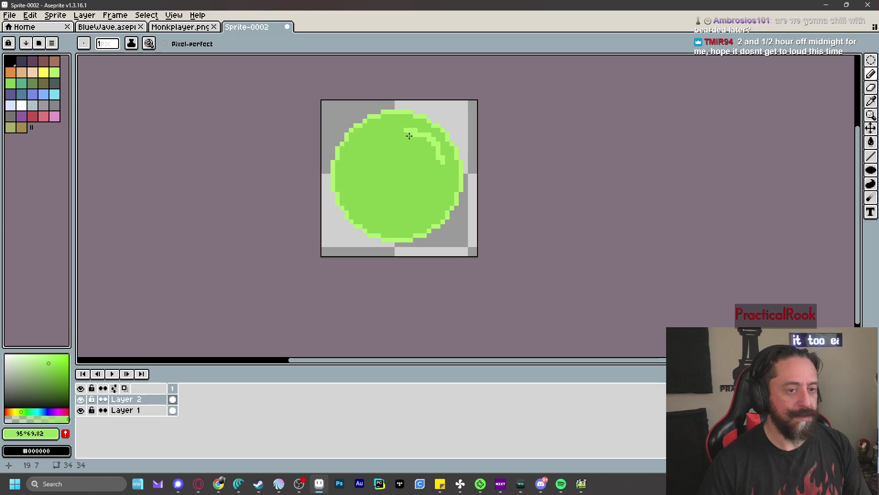
pyautogui.moveTo(440, 166); pyautogui.dragTo(436, 157)
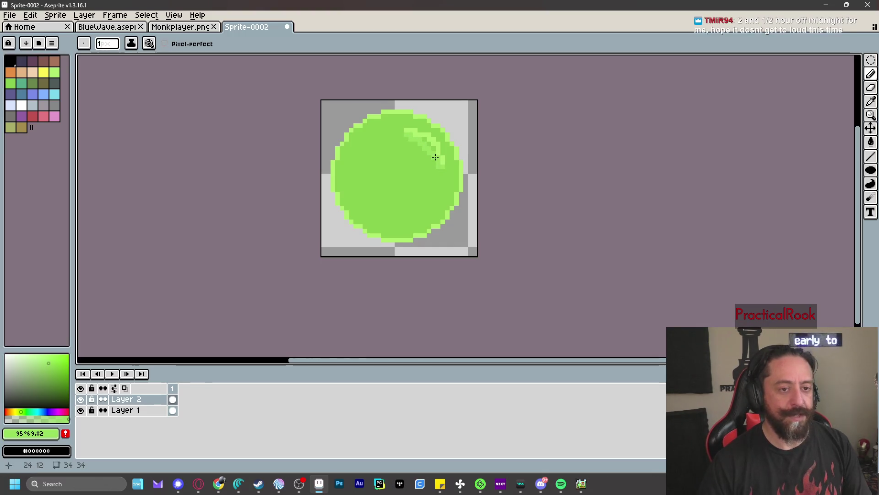
pyautogui.scroll(-7, 421, 138)
pyautogui.scroll(5, 458, 183)
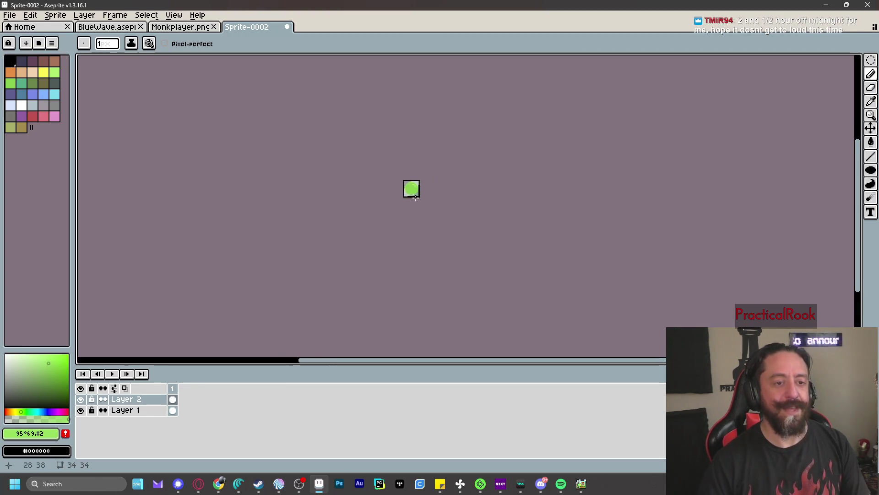
pyautogui.scroll(-4, 486, 202)
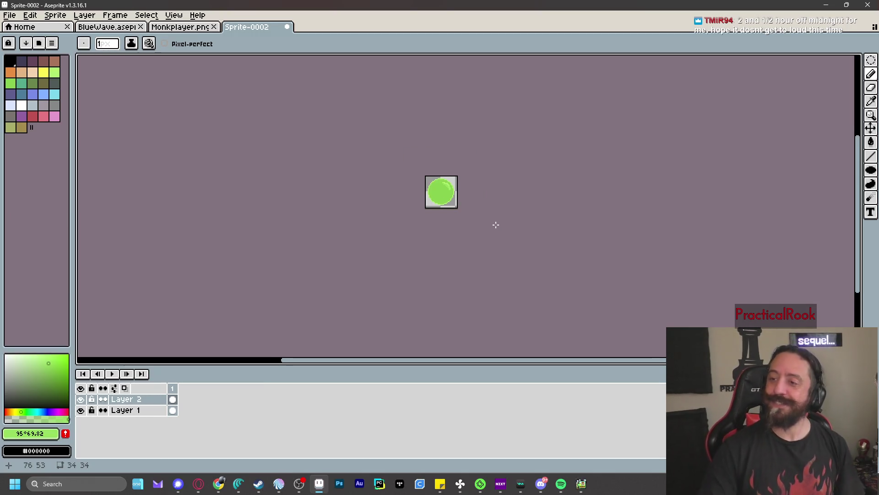
pyautogui.scroll(2, 501, 231)
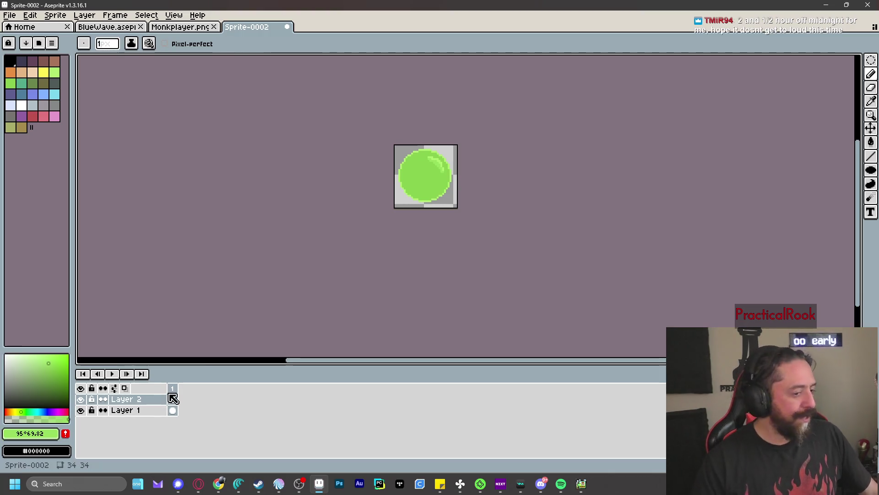
pyautogui.moveTo(266, 483)
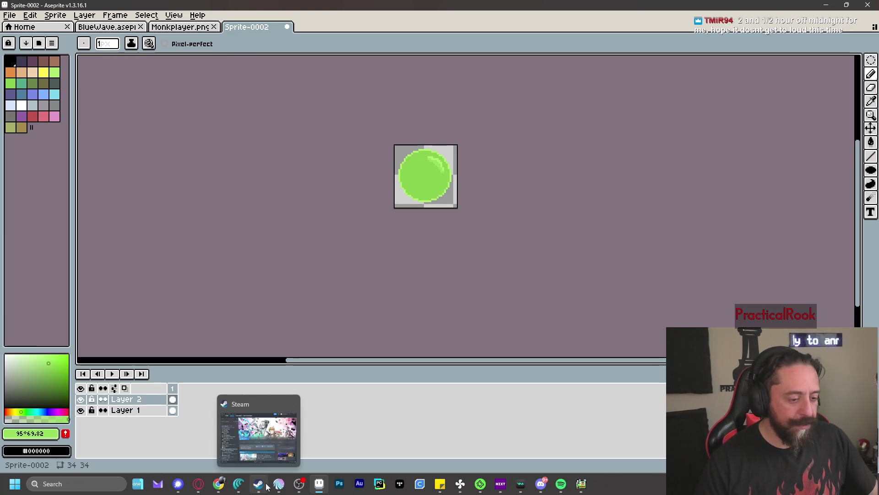
pyautogui.click(541, 483)
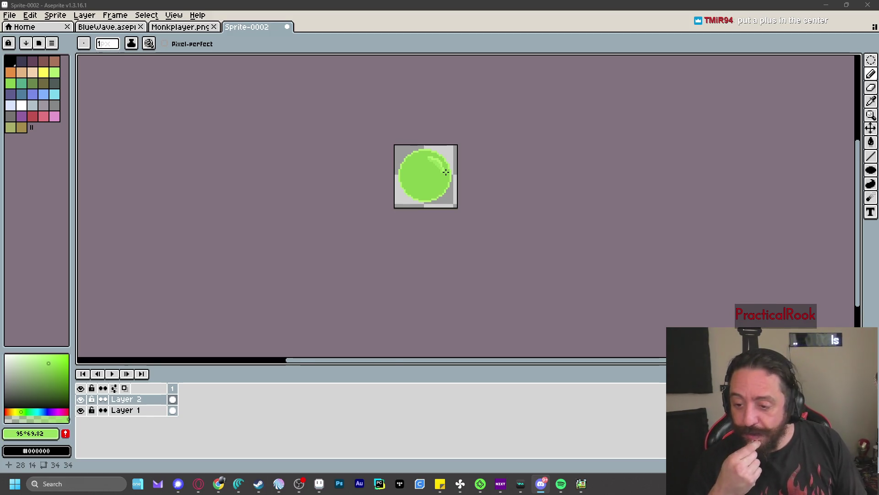
pyautogui.scroll(3, 413, 170)
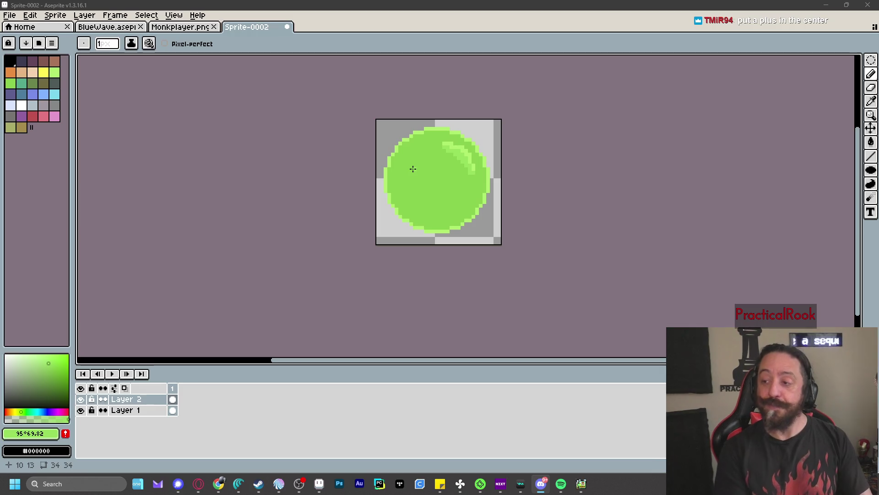
pyautogui.scroll(2, 451, 180)
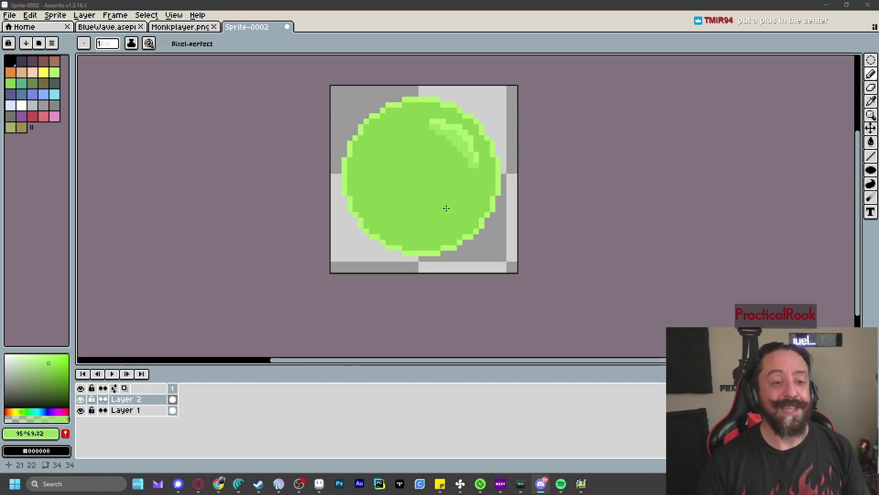
pyautogui.scroll(-1, 436, 196)
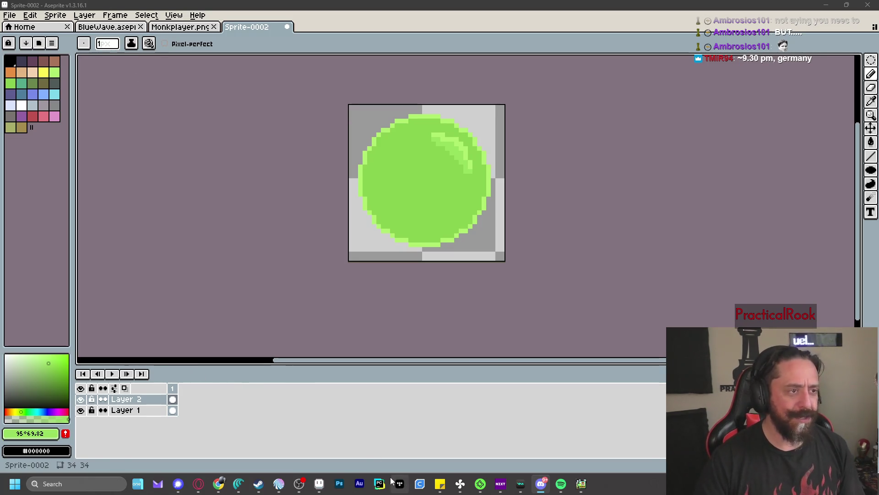
pyautogui.click(583, 484)
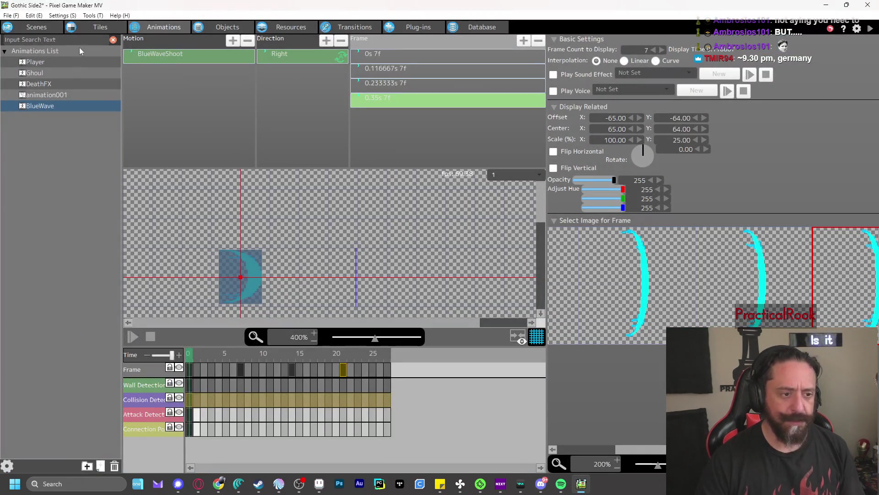
pyautogui.click(39, 30)
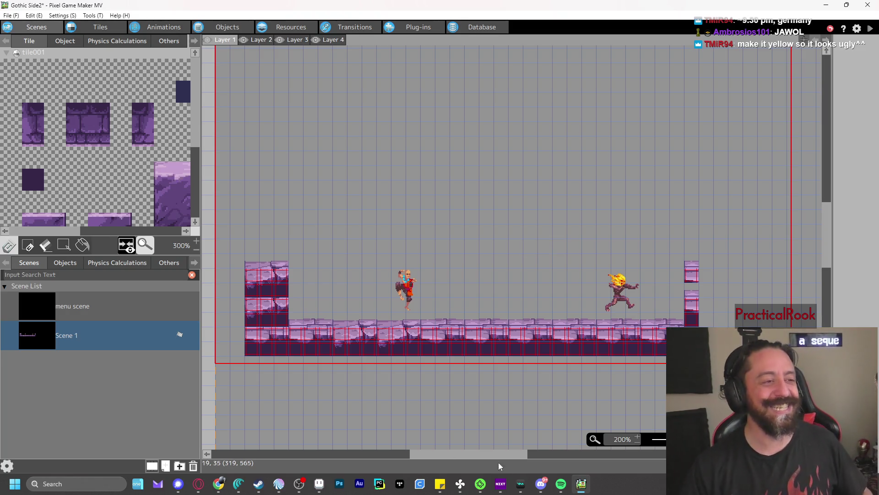
pyautogui.click(319, 484)
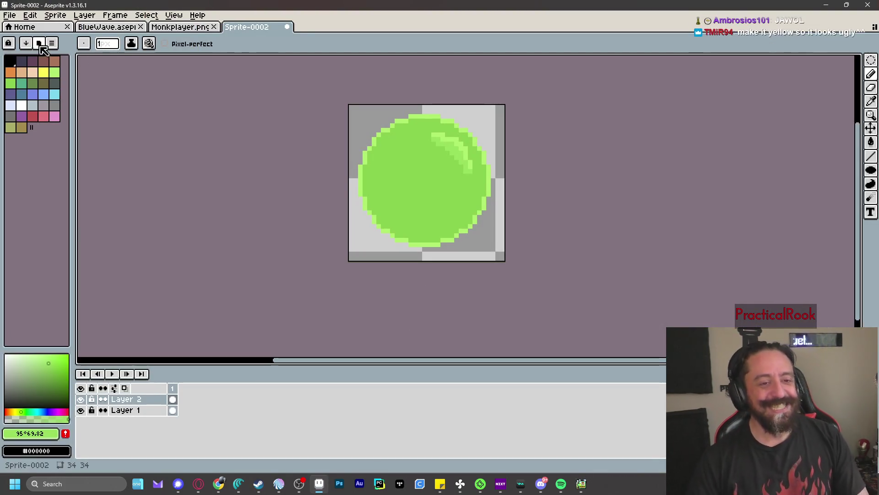
# - Try yellow Paint Bucket fills on the sprite and circle, undoing both
pyautogui.click(47, 74)
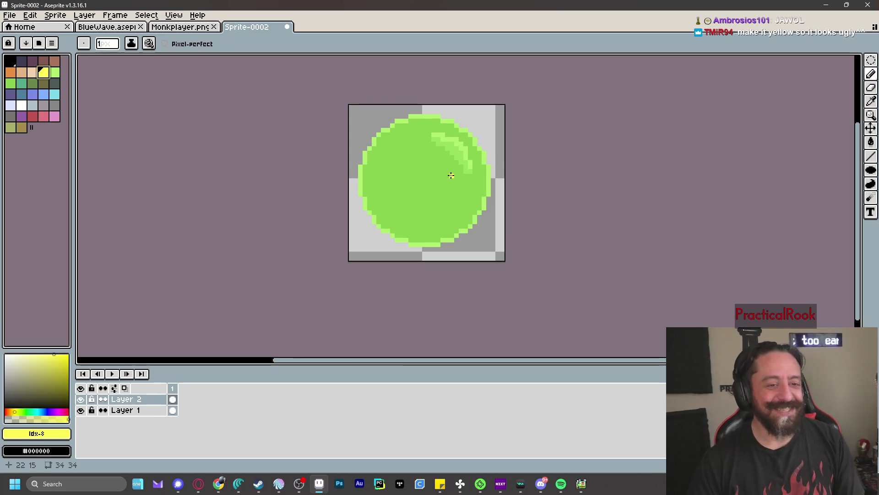
pyautogui.click(871, 142)
pyautogui.click(438, 237)
pyautogui.hotkey('ctrl', 'z')
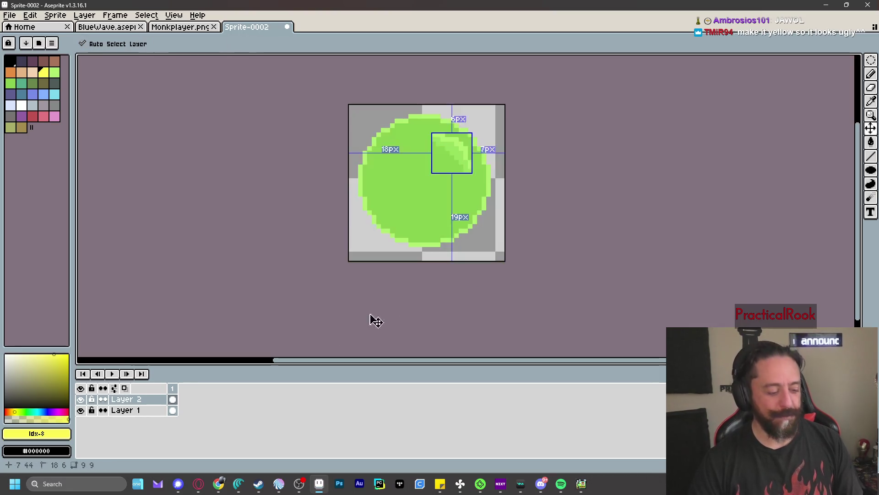
pyautogui.click(137, 410)
pyautogui.click(431, 171)
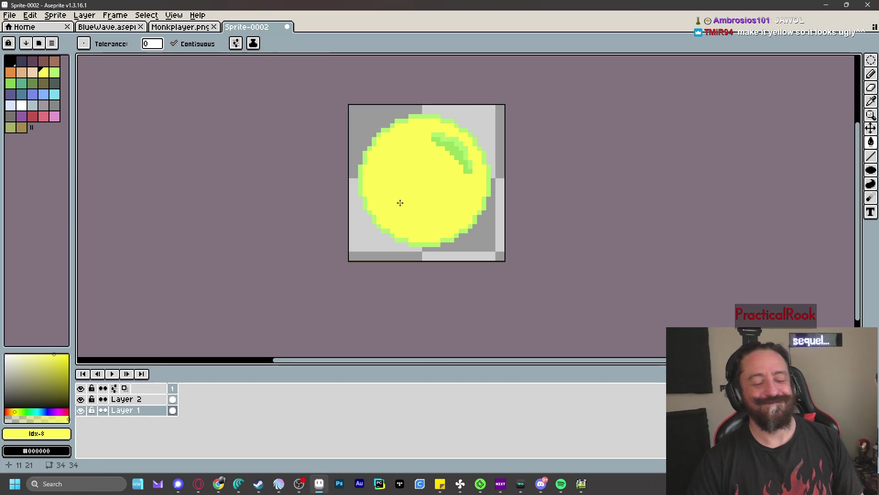
pyautogui.hotkey('ctrl', 'z')
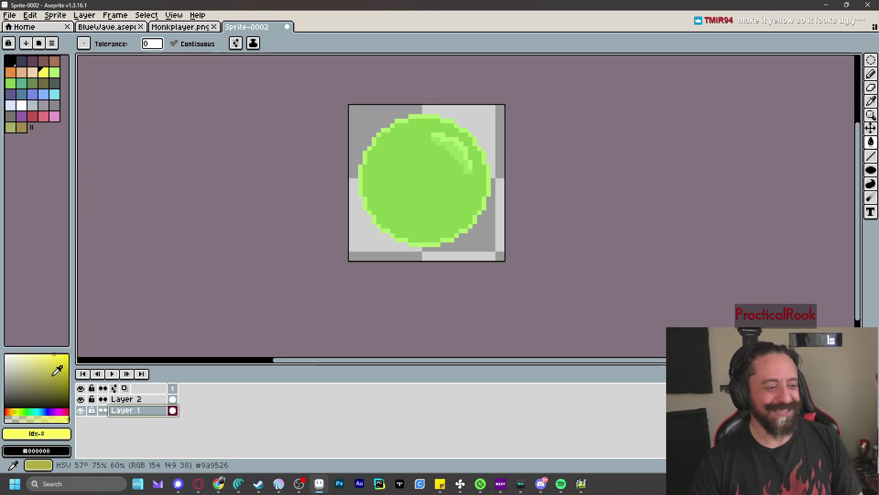
# - Try an olive interior fill and yellow top-left edge pixels, then undo them
pyautogui.click(57, 373)
pyautogui.click(418, 195)
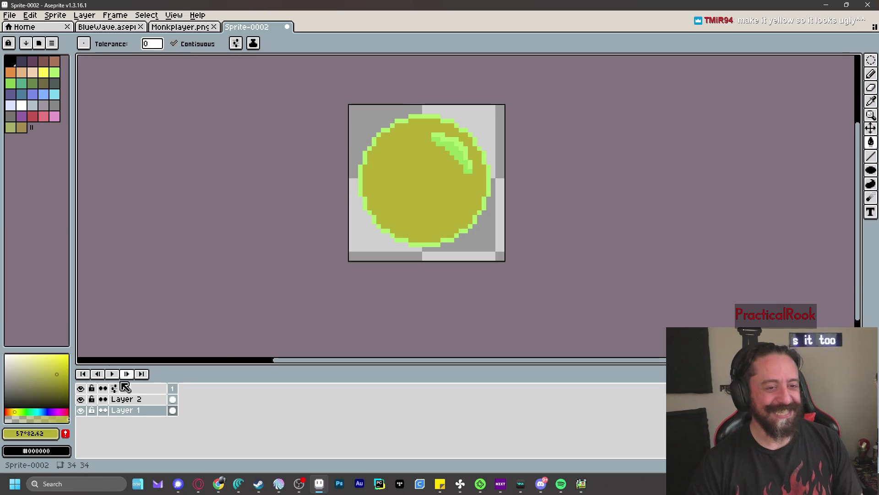
pyautogui.click(64, 358)
pyautogui.click(386, 134)
pyautogui.click(370, 145)
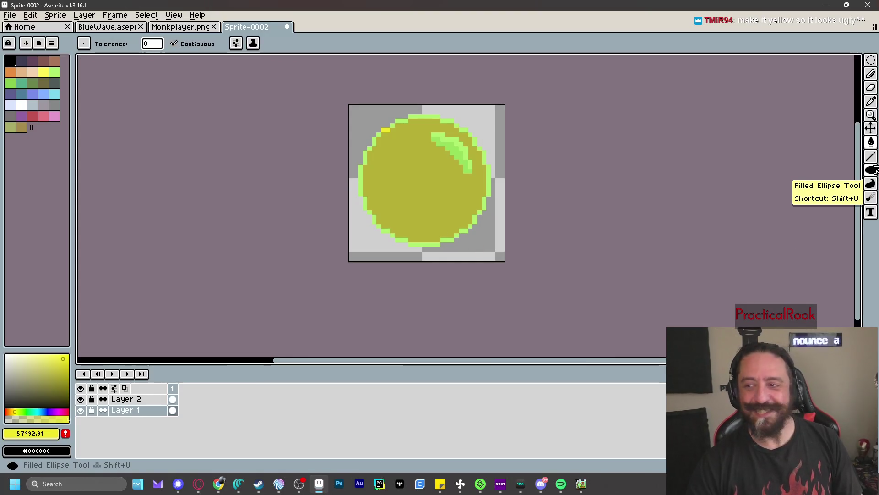
pyautogui.hotkey('ctrl', 'z')
pyautogui.hotkey('ctrl', 'z')
pyautogui.hotkey('ctrl', 'z')
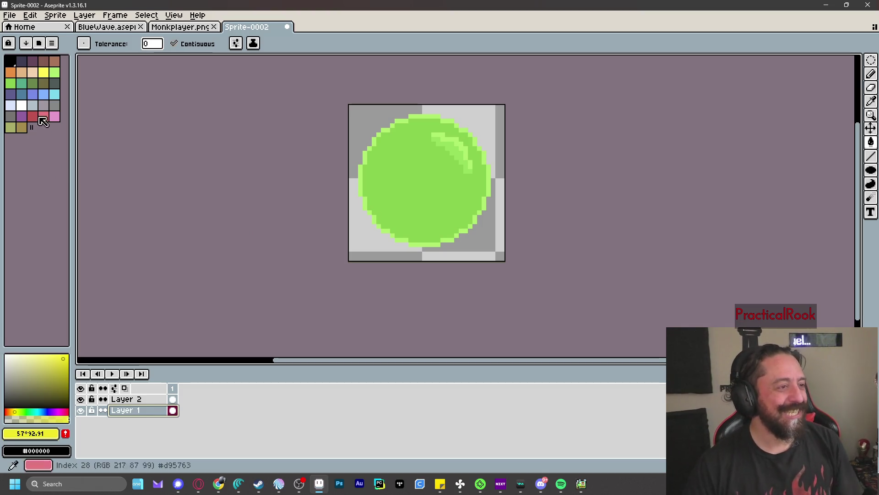
# - Fill Layer 1's circle interior with orange, tuning it to a muted brownish shade
pyautogui.click(10, 73)
pyautogui.moveTo(53, 354); pyautogui.dragTo(71, 351)
pyautogui.click(137, 412)
pyautogui.click(434, 181)
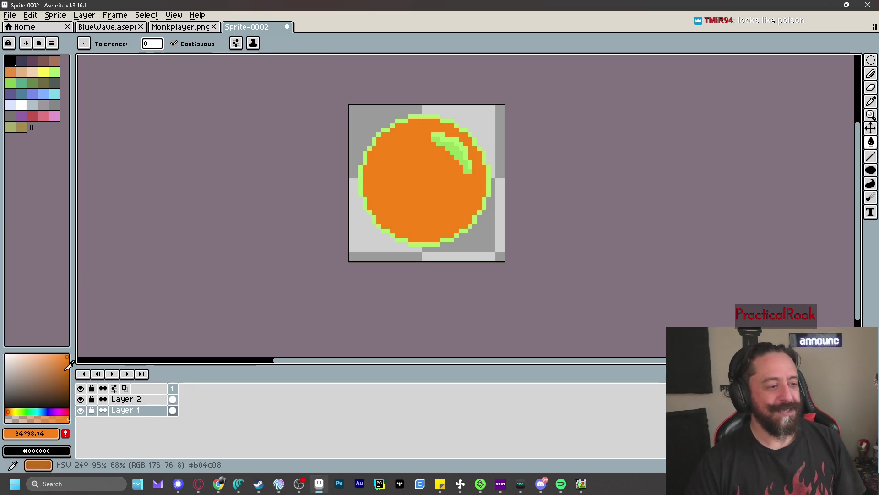
pyautogui.click(65, 355)
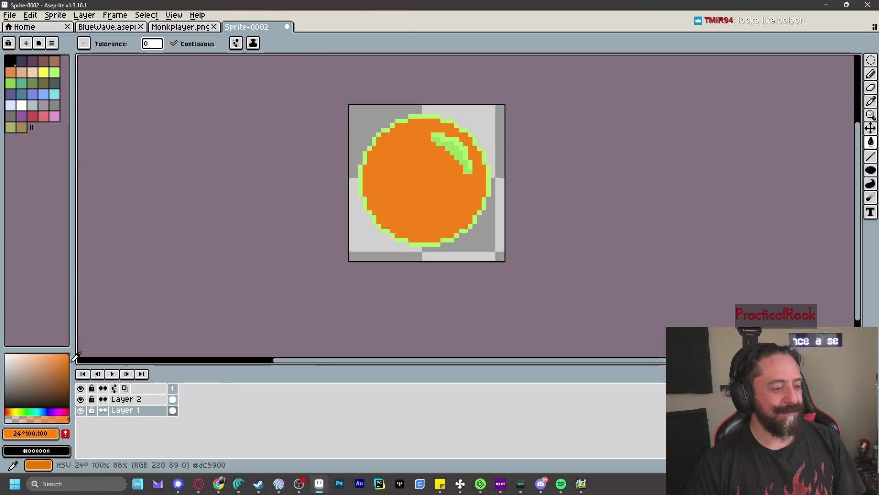
pyautogui.click(57, 367)
pyautogui.click(65, 354)
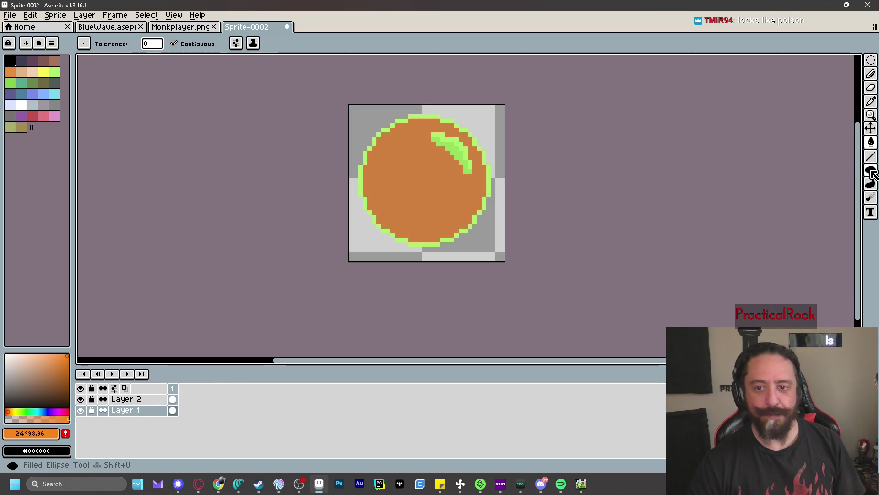